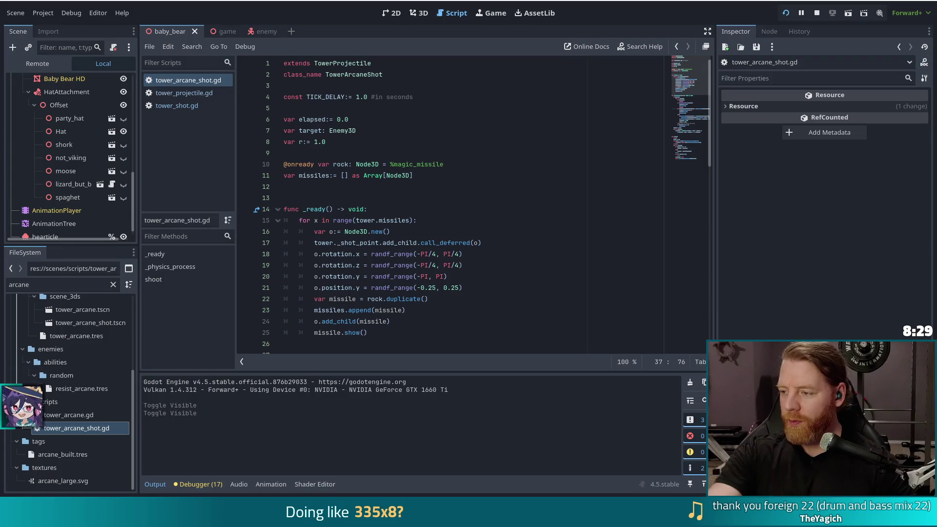
Change tower_shot.gd's base from Node to Node3D, save, then bring up tower_projectile.gd for comparison
{"action": "left_click", "coordinate": [422, 209]}
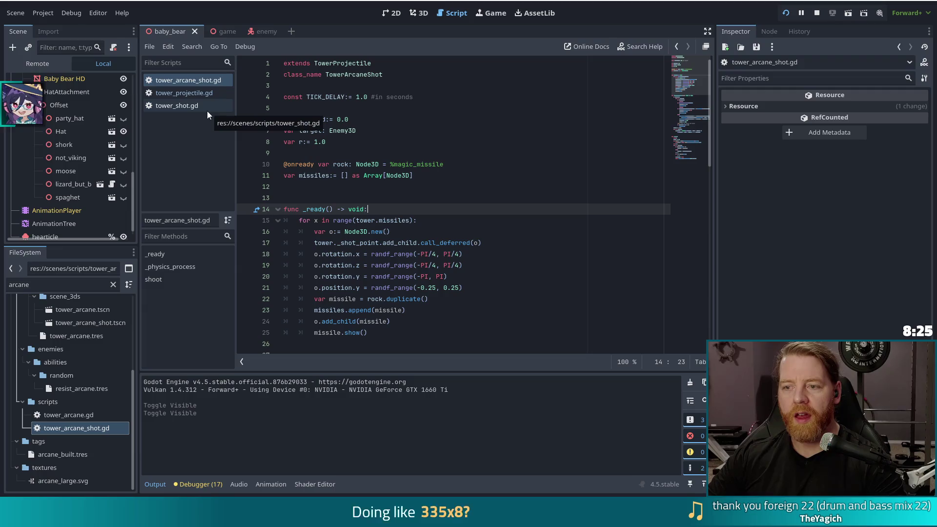
{"action": "left_click", "coordinate": [183, 109]}
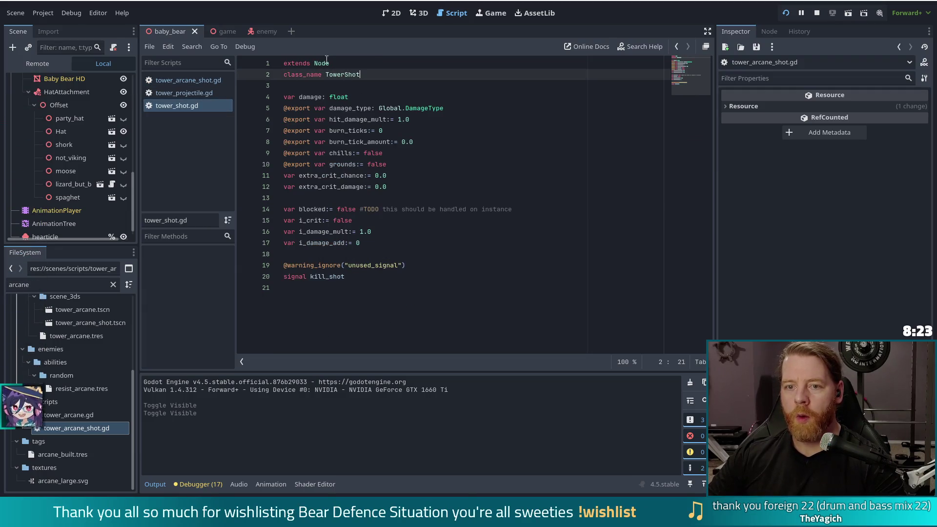
{"action": "left_click", "coordinate": [355, 63]}
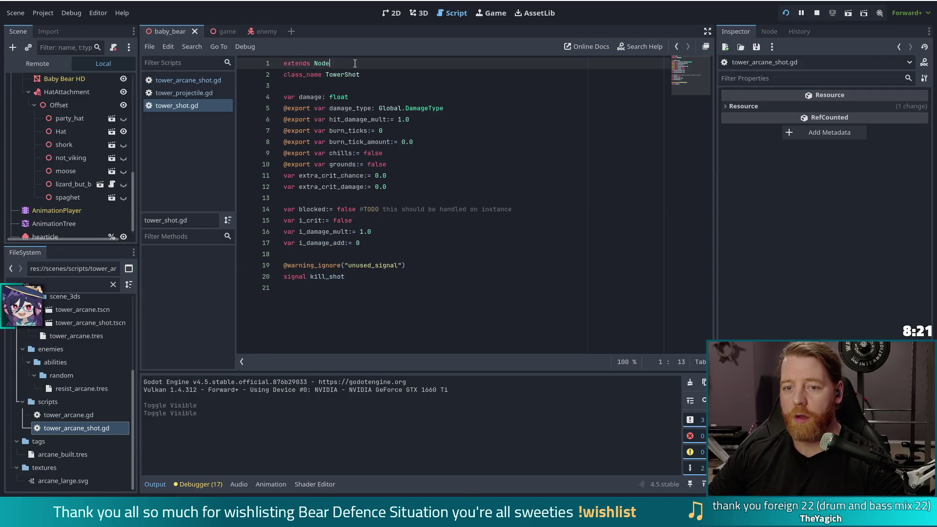
{"action": "type", "text": "3D"}
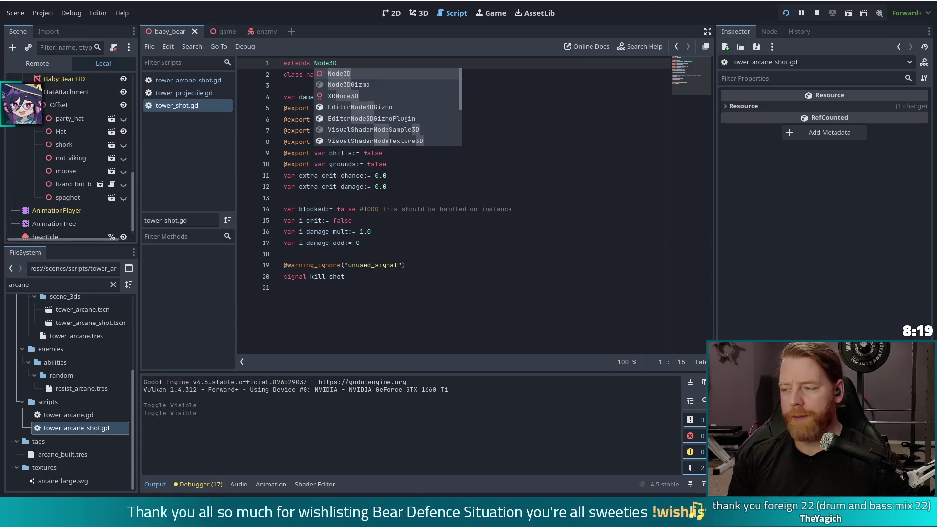
{"action": "key", "text": "ctrl+s"}
{"action": "left_click", "coordinate": [343, 210]}
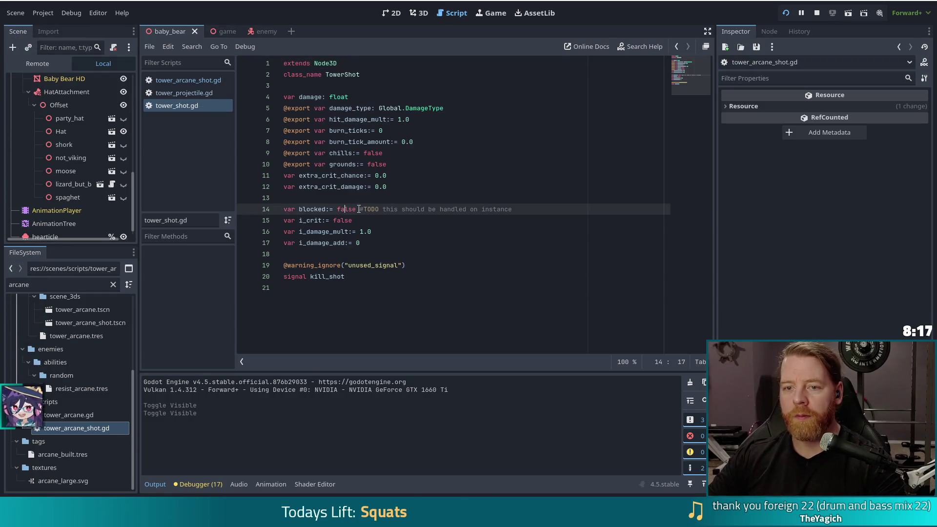
{"action": "left_click", "coordinate": [360, 62]}
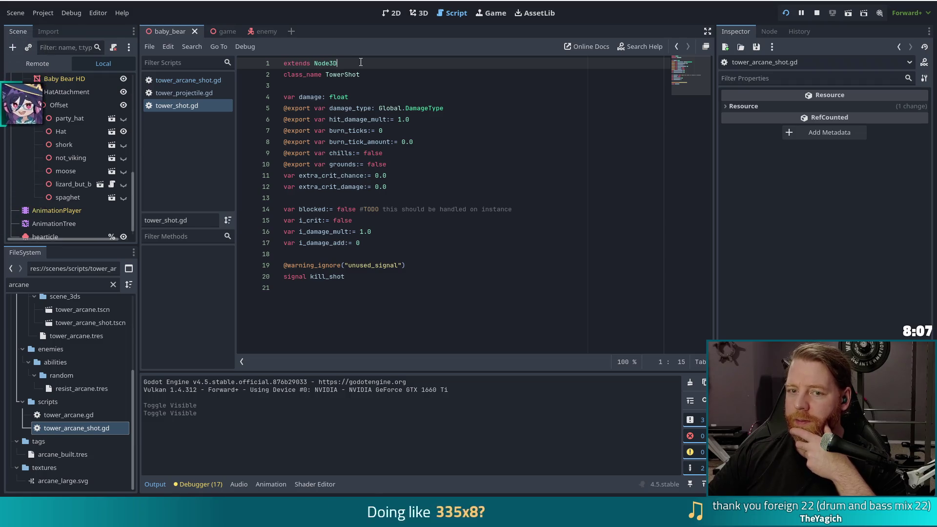
{"action": "left_click", "coordinate": [176, 94]}
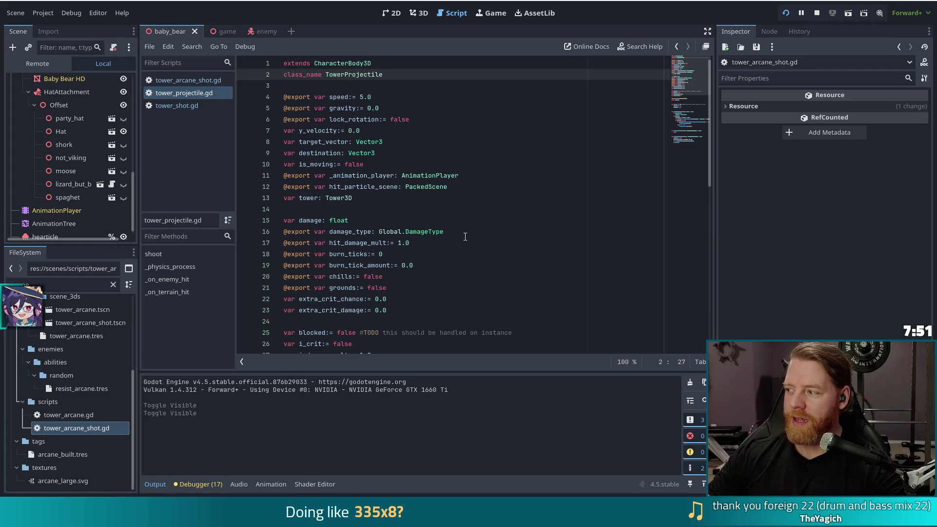
{"action": "mouse_move", "coordinate": [436, 175]}
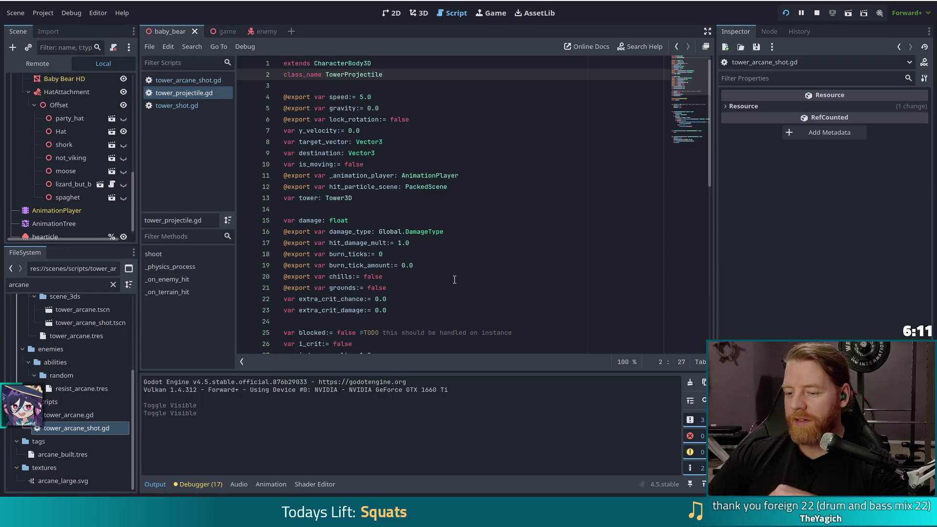
{"action": "left_click", "coordinate": [501, 277]}
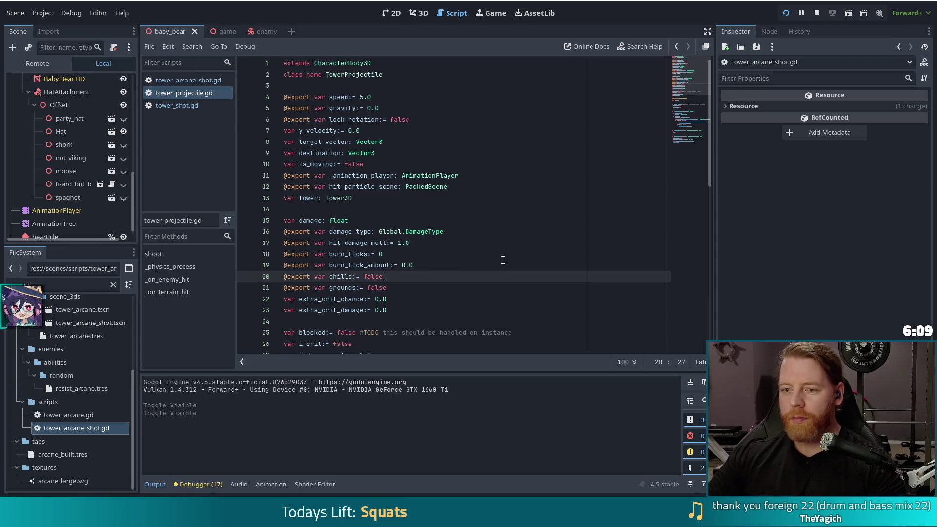
Switch from tower_projectile.gd to tower_shot.gd to compare their damage variables
{"action": "scroll", "coordinate": [499, 261], "scroll_direction": "down", "scroll_amount": 1}
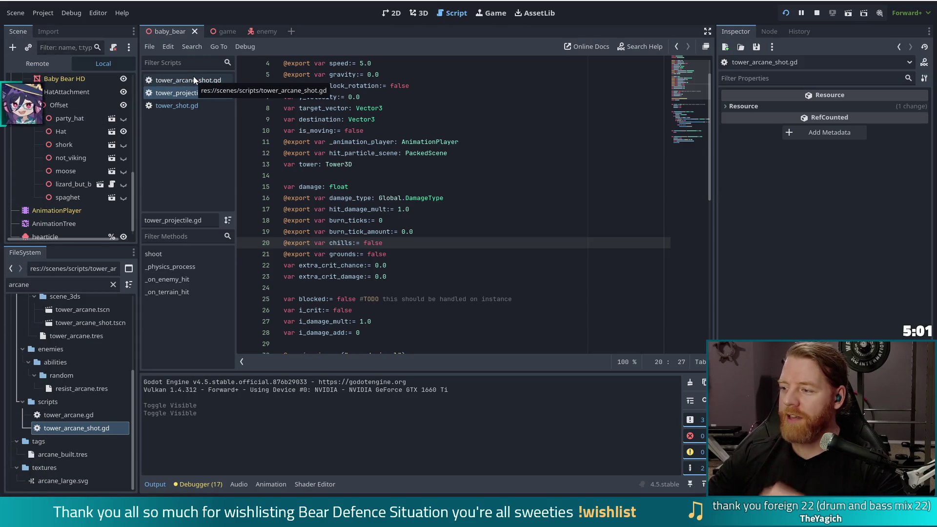
{"action": "left_click", "coordinate": [169, 105]}
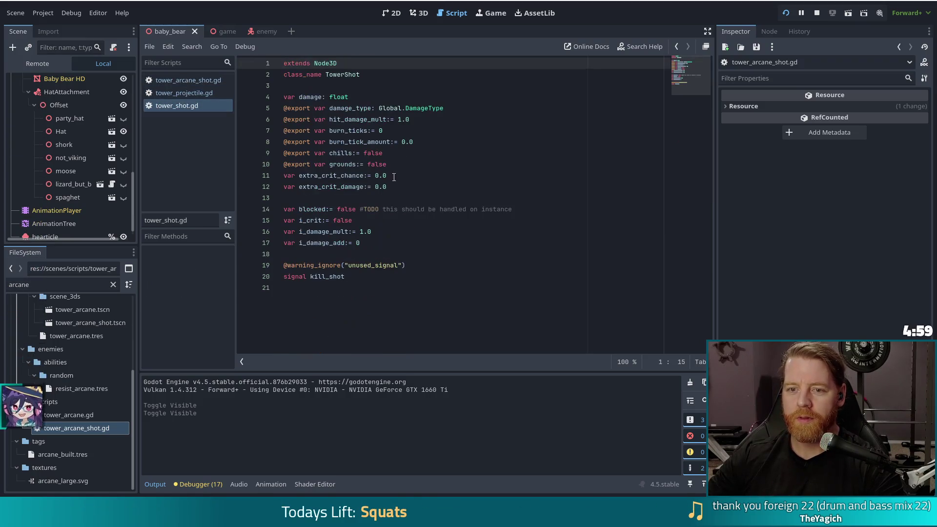
Delete the duplicated damage variable lines from tower_projectile.gd
{"action": "left_click", "coordinate": [184, 93]}
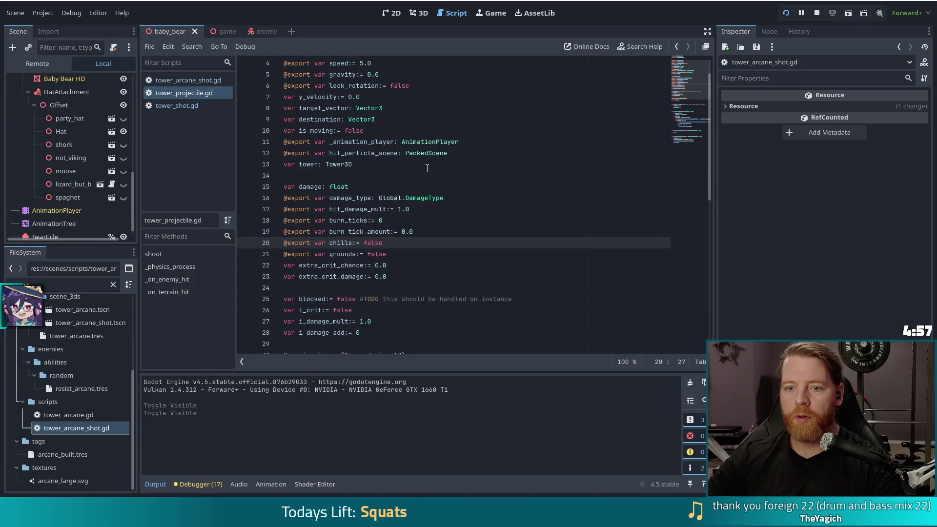
{"action": "scroll", "coordinate": [361, 293], "scroll_direction": "down", "scroll_amount": 2}
{"action": "left_click", "coordinate": [369, 308]}
{"action": "scroll", "coordinate": [369, 220], "scroll_direction": "up", "scroll_amount": 2}
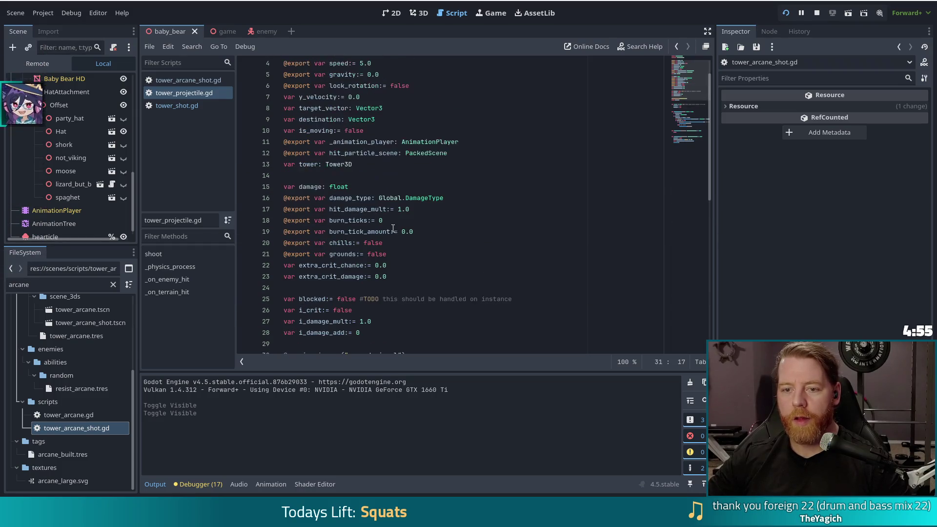
{"action": "left_click", "coordinate": [368, 165], "text": "shift"}
{"action": "key", "text": "Delete"}
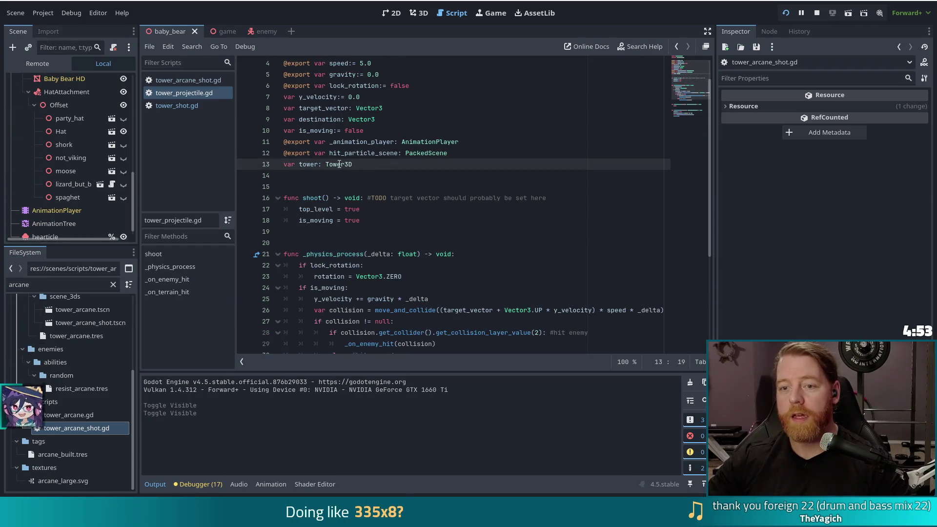
Replace the CharacterBody3D base class with TowerShot and save
{"action": "scroll", "coordinate": [342, 172], "scroll_direction": "up", "scroll_amount": 1}
{"action": "double_click", "coordinate": [353, 61]}
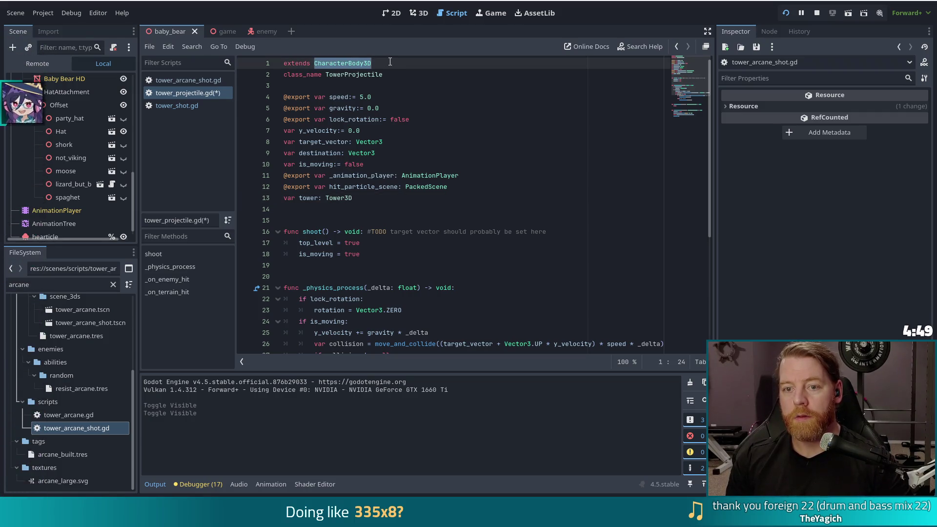
{"action": "type", "text": "TowerShot"}
{"action": "key", "text": "ctrl+s"}
{"action": "left_click", "coordinate": [420, 119]}
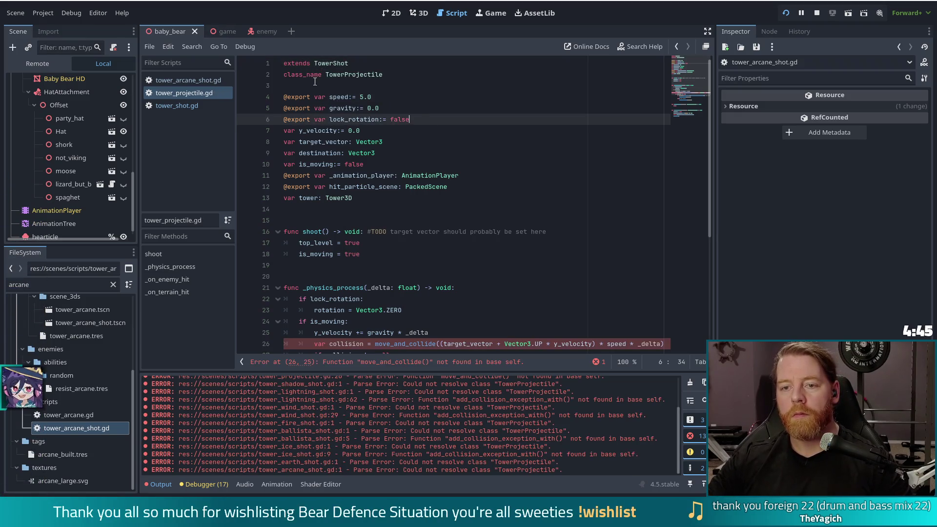
Rename the class from TowerProjectile to TowerShotProjectile and save
{"action": "left_click", "coordinate": [347, 73]}
{"action": "key", "text": "Left"}
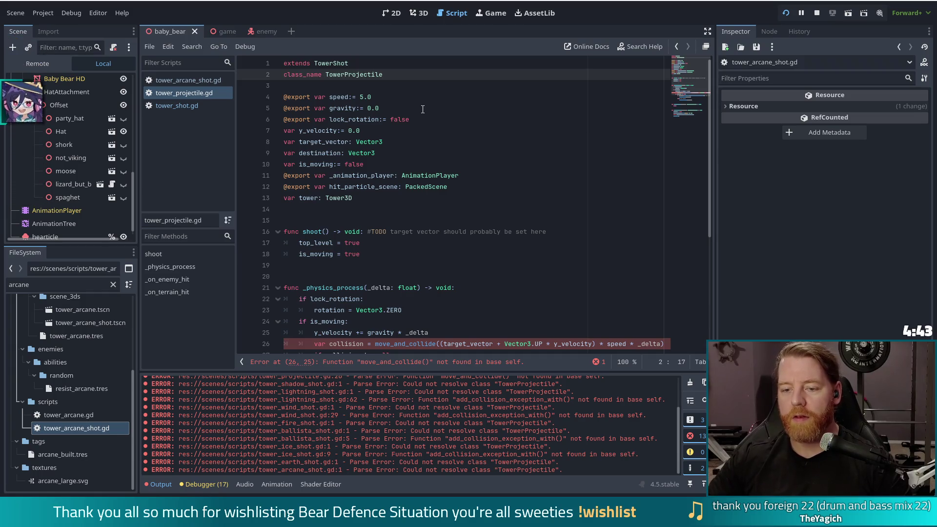
{"action": "type", "text": "Shot"}
{"action": "key", "text": "ctrl+s"}
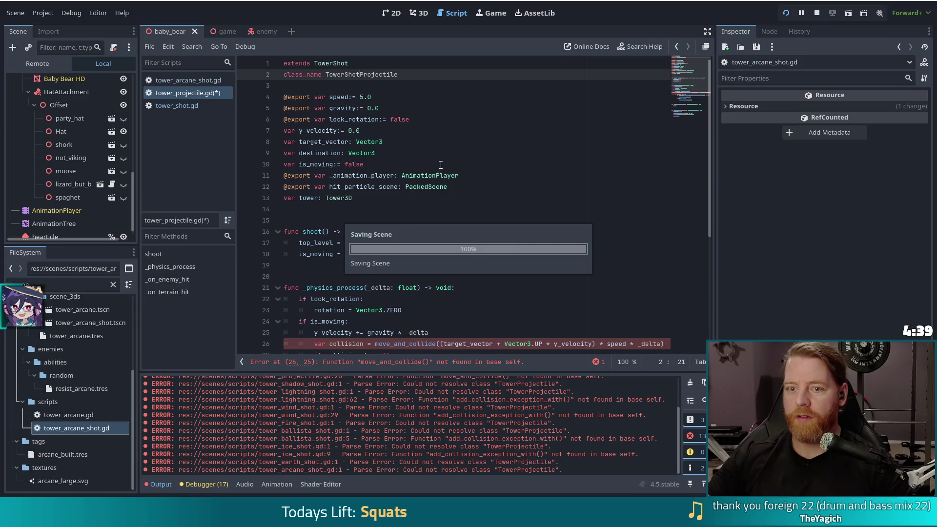
{"action": "left_click_drag", "start_coordinate": [336, 74], "coordinate": [383, 75]}
{"action": "left_click", "coordinate": [368, 74]}
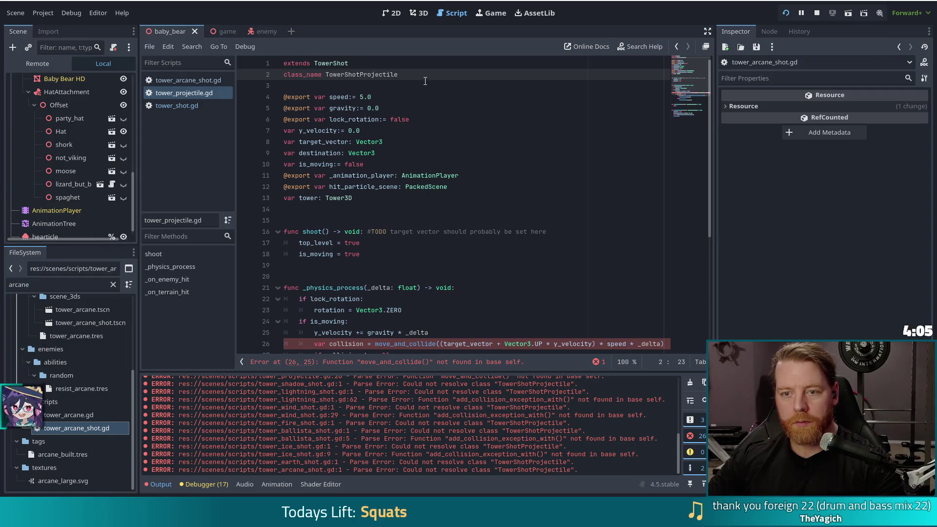
{"action": "left_click", "coordinate": [406, 86]}
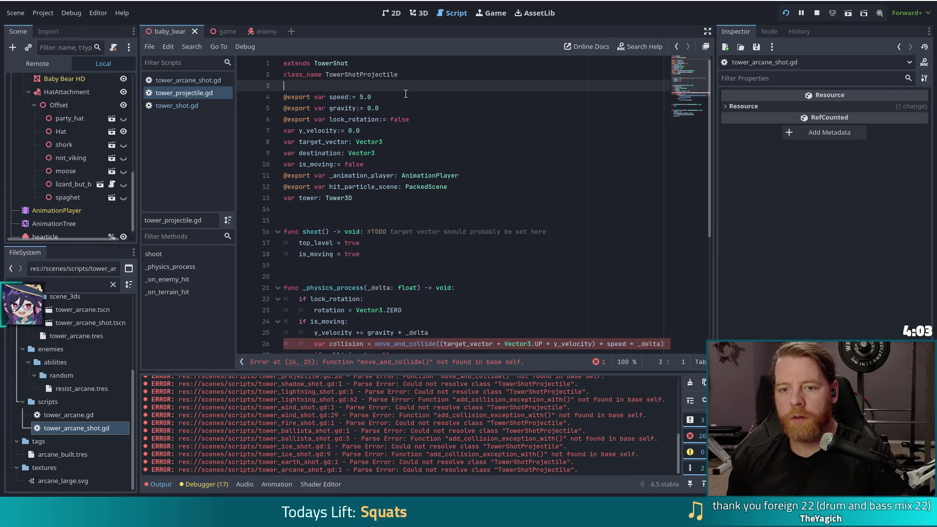
Add an exported 'body' variable of type CharacterBody3D on a new line and save
{"action": "key", "text": "Return"}
{"action": "type", "text": "#"}
{"action": "type", "text": "export var b"}
{"action": "type", "text": "ody:"}
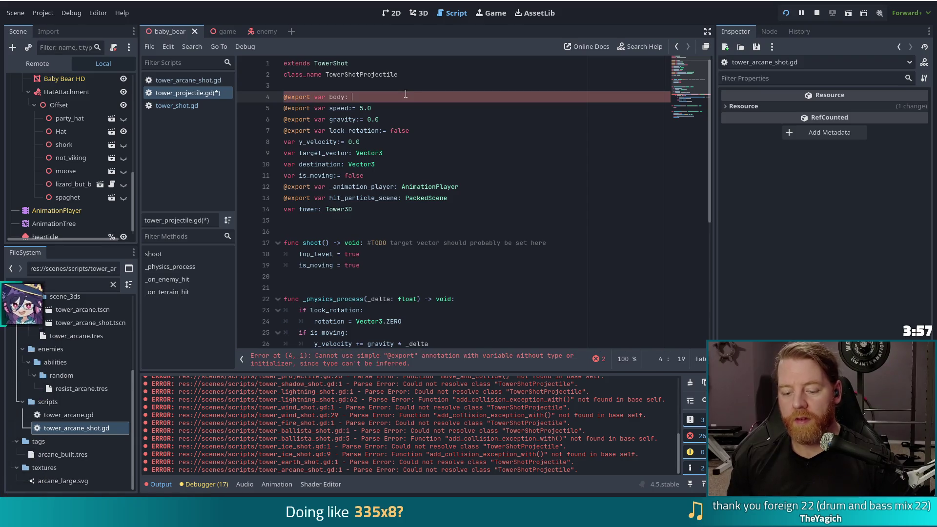
{"action": "type", "text": "Chara"}
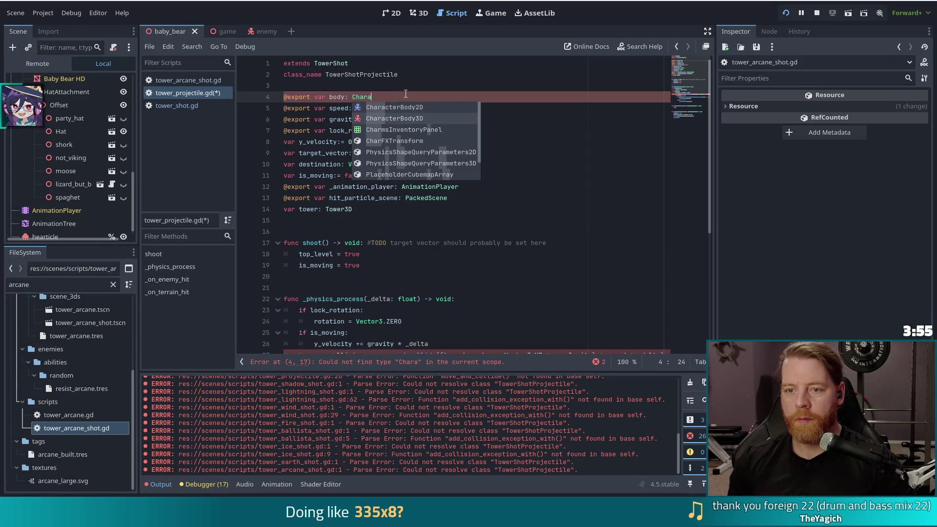
{"action": "key", "text": "Return"}
{"action": "key", "text": "ctrl+s"}
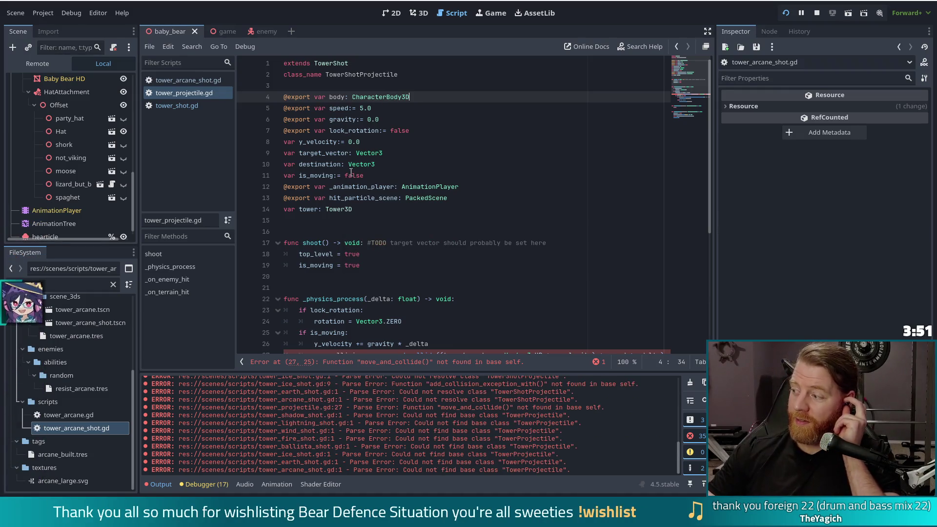
Call move_and_collide on body instead of self, then run the project with F5
{"action": "scroll", "coordinate": [277, 207], "scroll_direction": "down", "scroll_amount": 6}
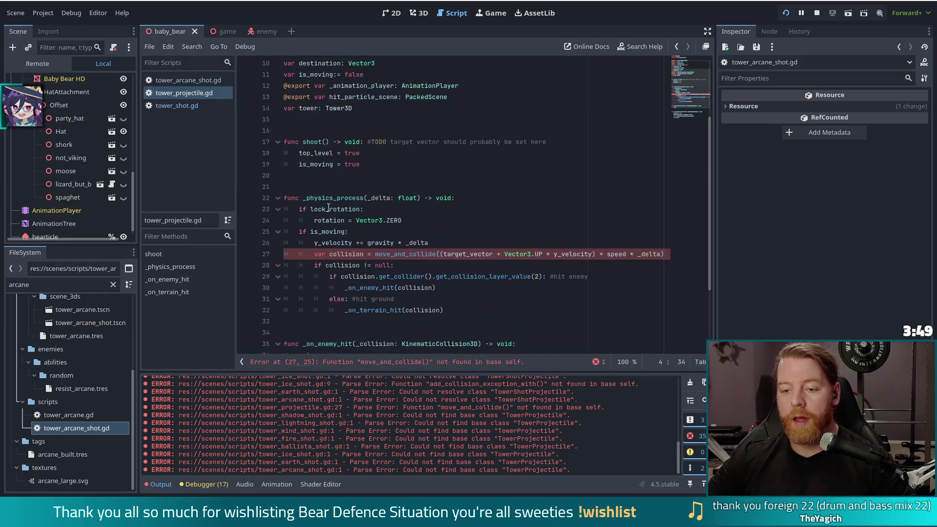
{"action": "left_click", "coordinate": [329, 153]}
{"action": "key", "text": "ctrl+Right"}
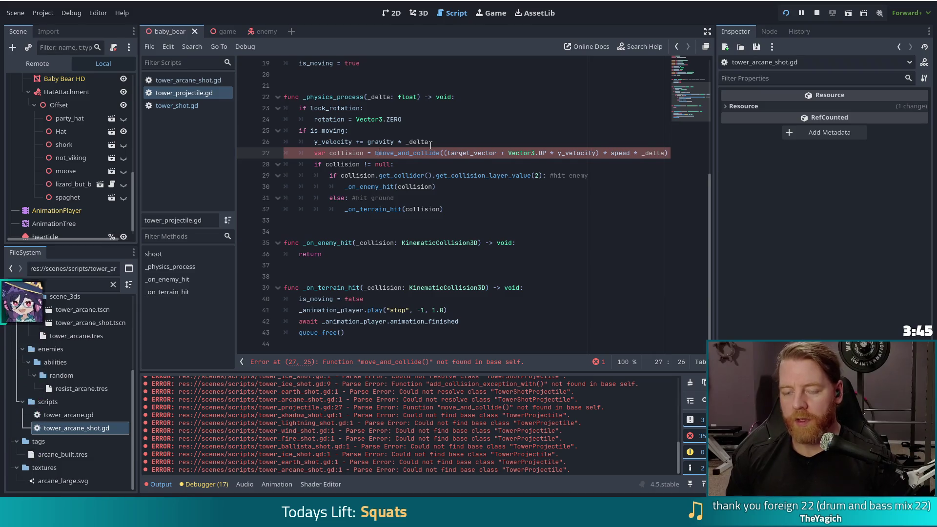
{"action": "key", "text": "ctrl+Left"}
{"action": "type", "text": "body."}
{"action": "key", "text": "F5"}
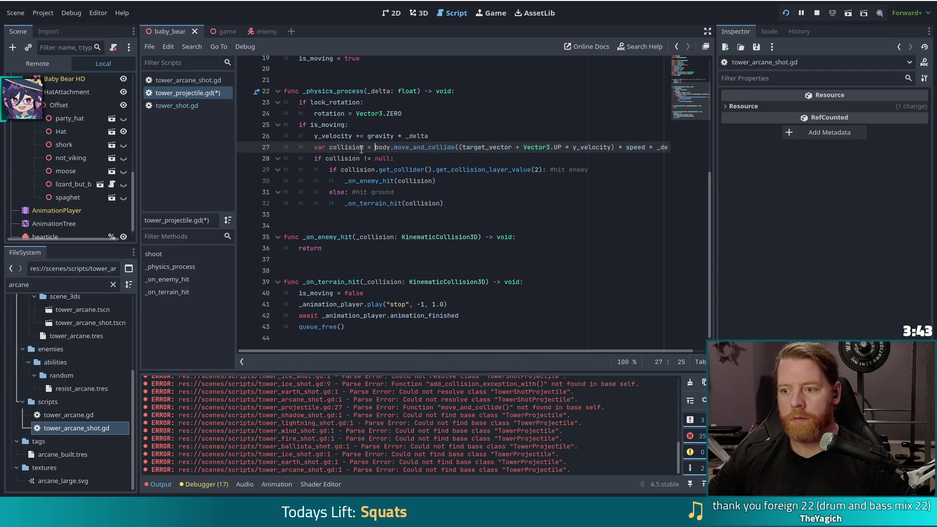
{"action": "scroll", "coordinate": [525, 118], "scroll_direction": "up", "scroll_amount": 4}
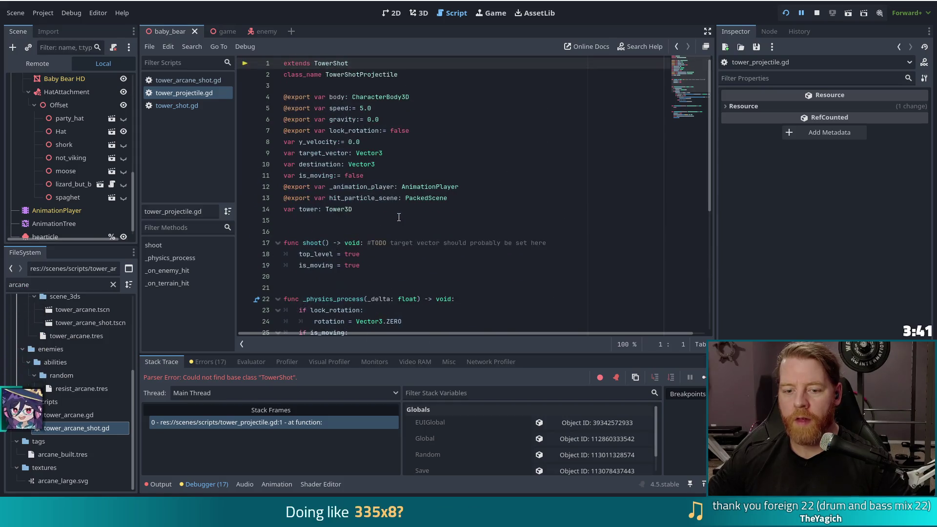
Stop the failed run, check TowerShot's class_name in tower_shot.gd, then inspect tower_projectile.gd's extends line
{"action": "key", "text": "F8"}
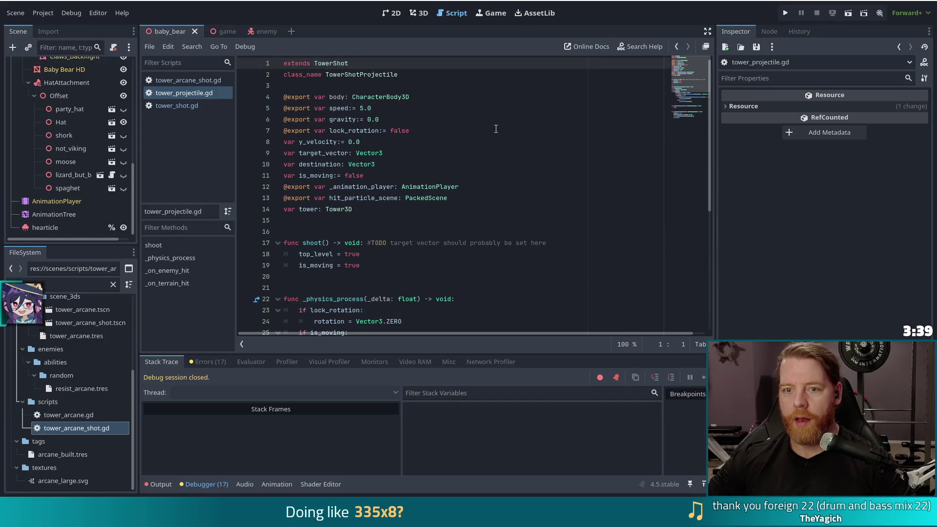
{"action": "left_click", "coordinate": [183, 107]}
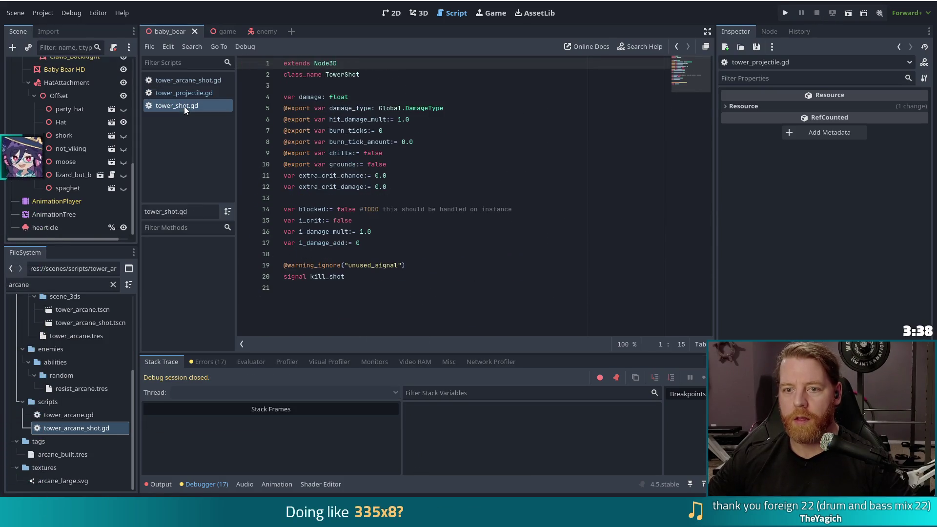
{"action": "left_click", "coordinate": [365, 77]}
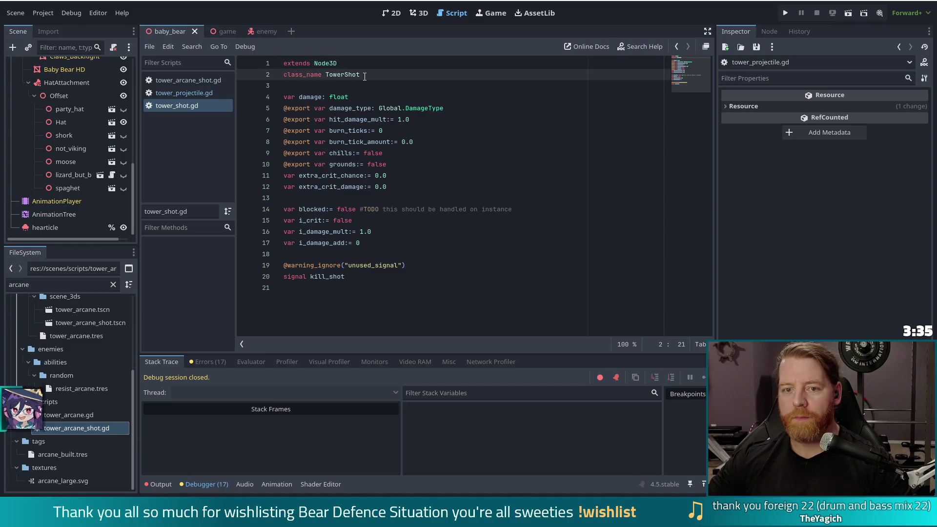
{"action": "left_click", "coordinate": [209, 95]}
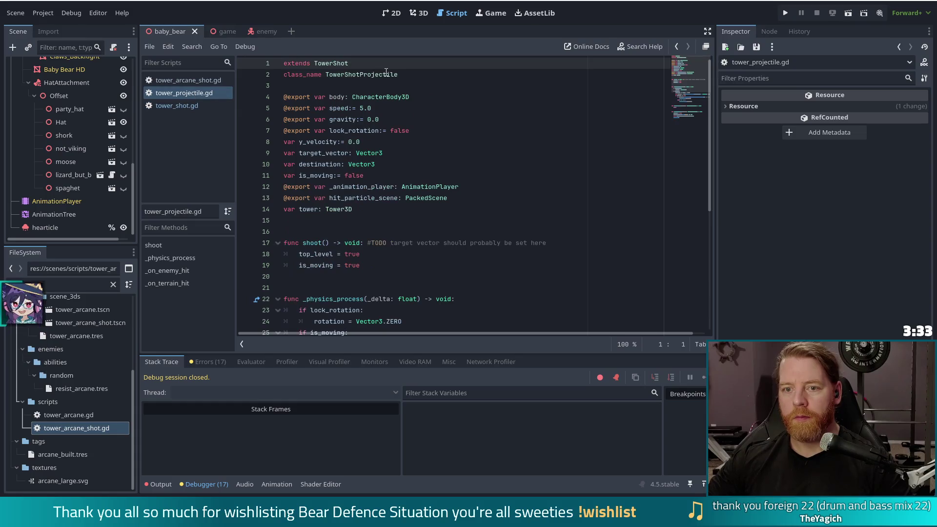
{"action": "left_click", "coordinate": [337, 63]}
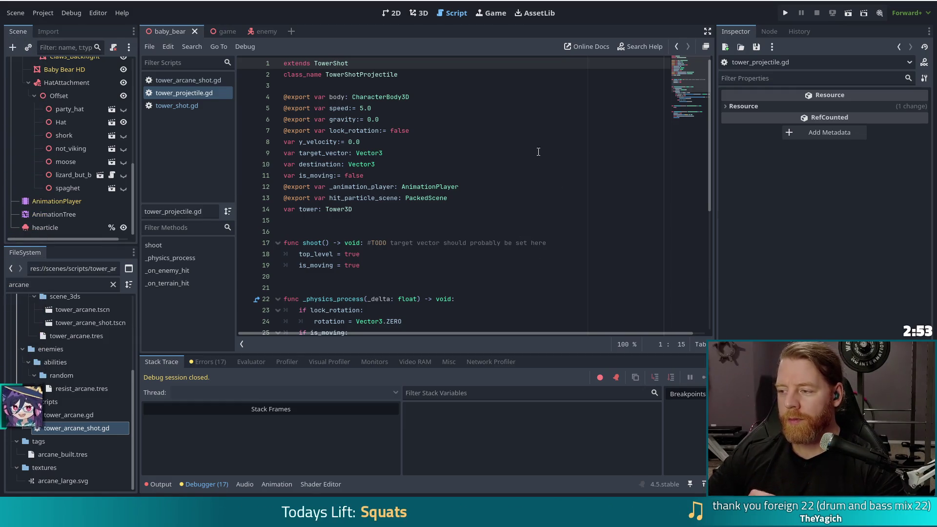
{"action": "left_click", "coordinate": [472, 197]}
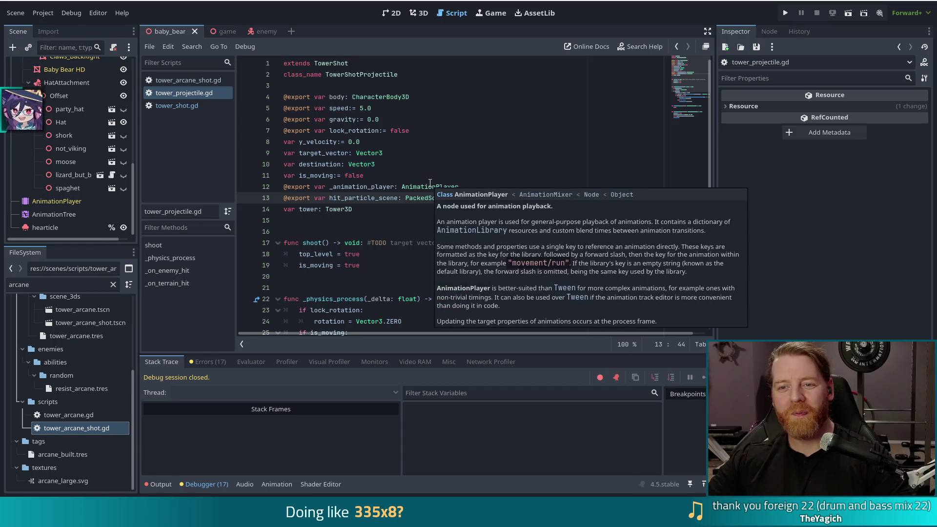
Filter FileSystem for 'ballista', open tower_ballista_shot.tscn and select its TowerBallistaShot root
{"action": "double_click", "coordinate": [47, 286]}
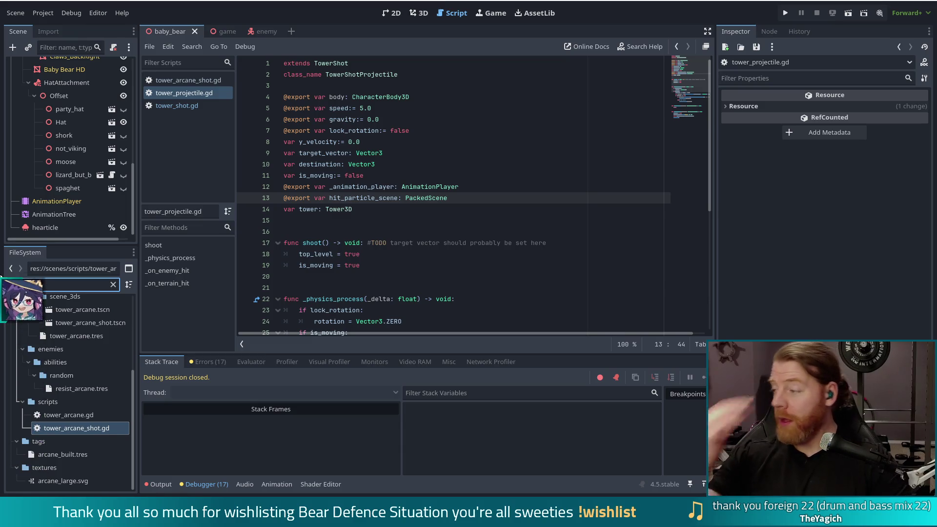
{"action": "type", "text": "ballis"}
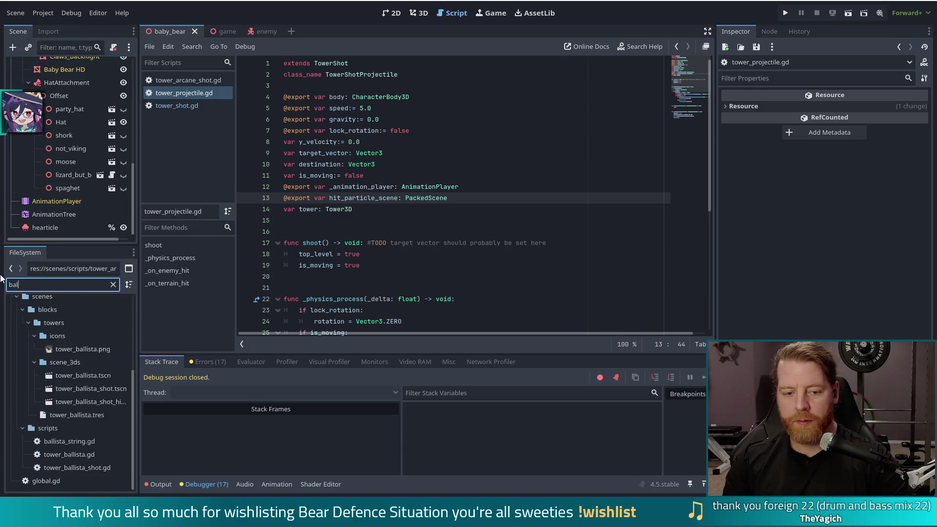
{"action": "type", "text": "ta"}
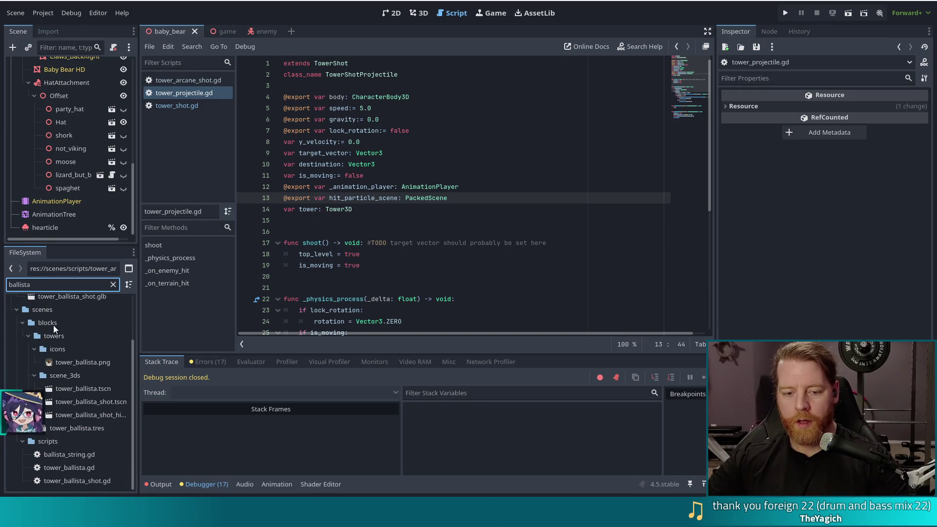
{"action": "double_click", "coordinate": [77, 403]}
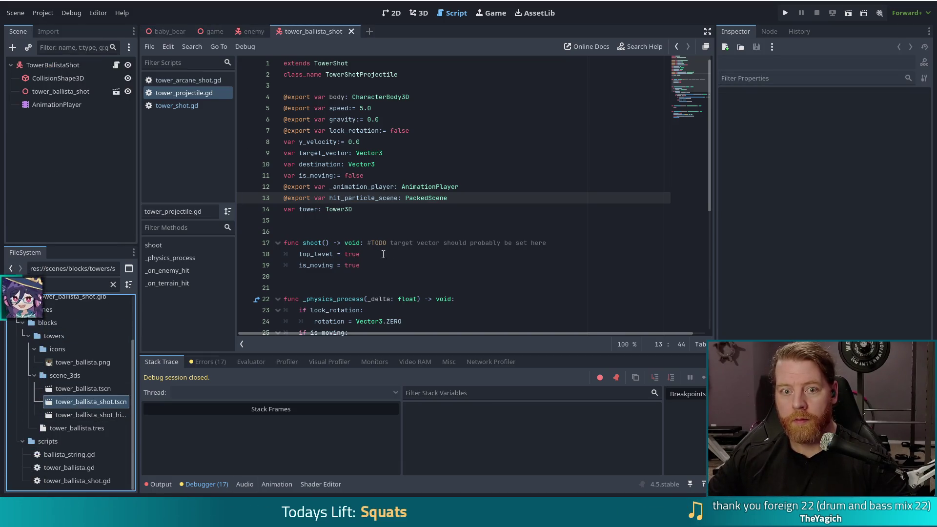
{"action": "left_click", "coordinate": [62, 69]}
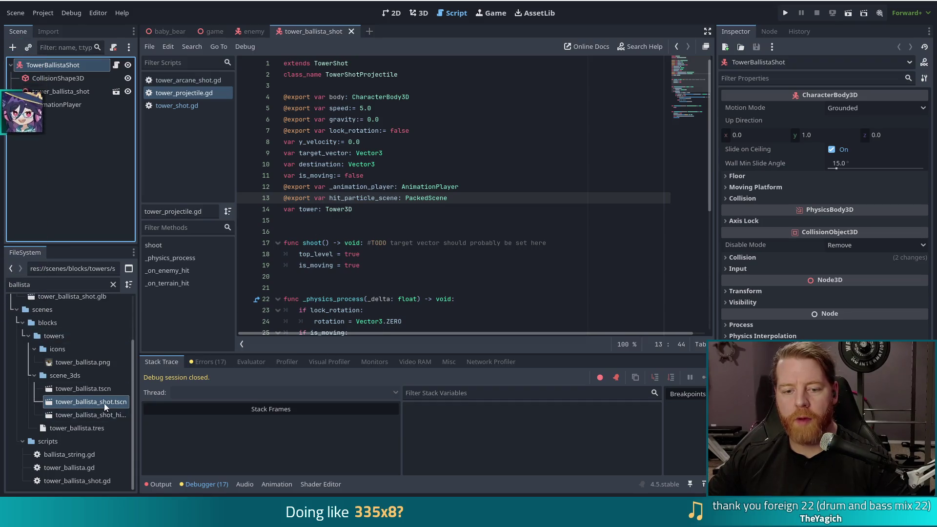
Make tower_ballista_shot.gd extend TowerShotProjectile and call body.add_collision_exception_with on line 5
{"action": "left_click", "coordinate": [116, 65]}
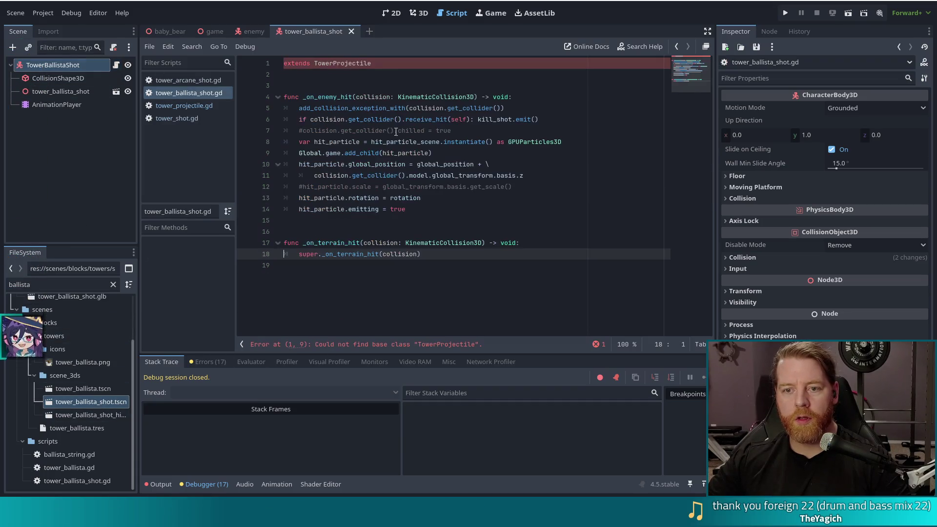
{"action": "left_click", "coordinate": [359, 64]}
{"action": "key", "text": "Left"}
{"action": "key", "text": "Left"}
{"action": "key", "text": "Left"}
{"action": "type", "text": "Shot"}
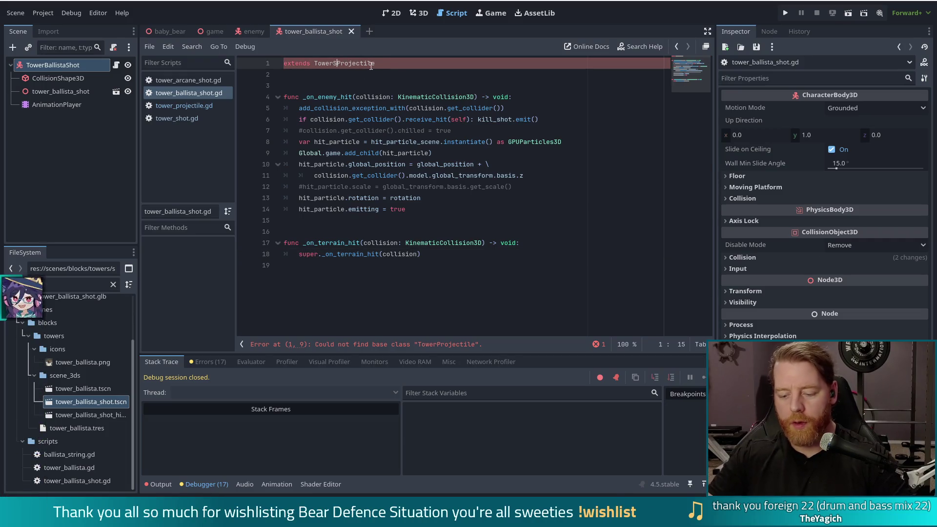
{"action": "key", "text": "ctrl+s"}
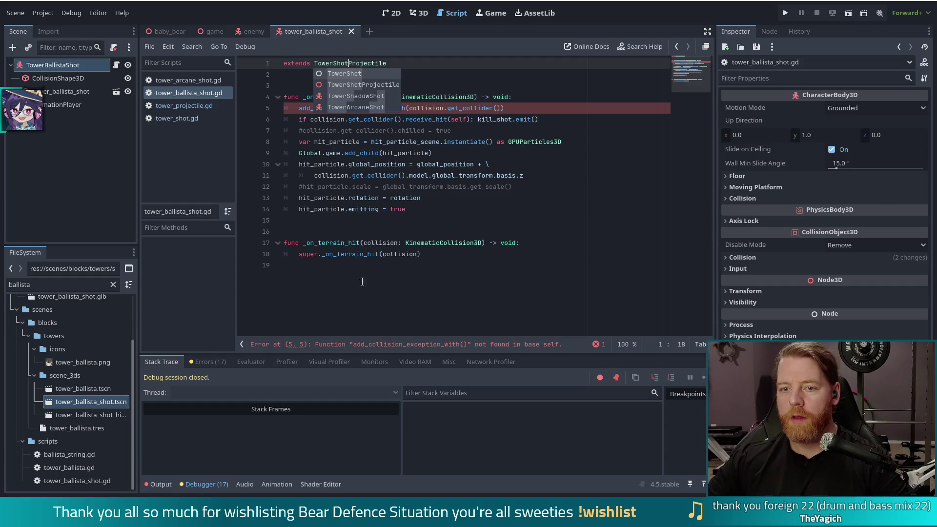
{"action": "left_click", "coordinate": [359, 198]}
{"action": "left_click", "coordinate": [422, 108]}
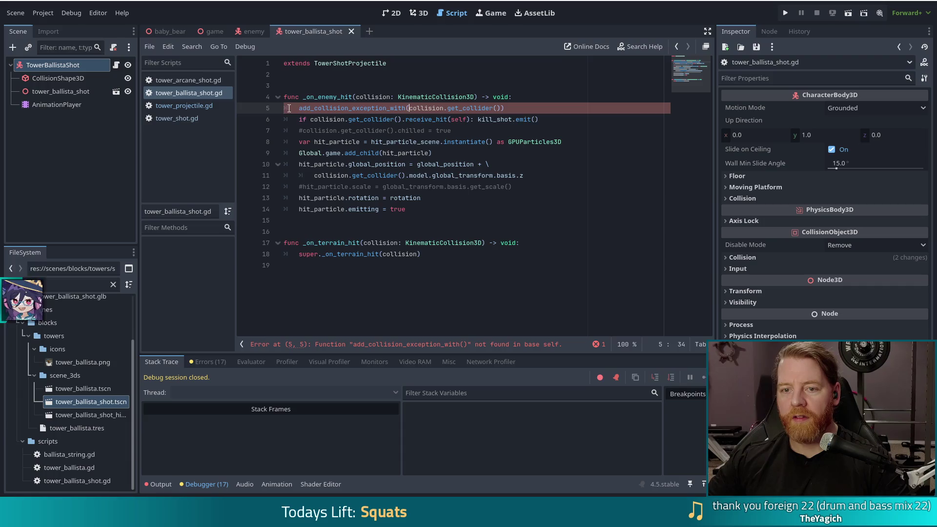
{"action": "type", "text": "body."}
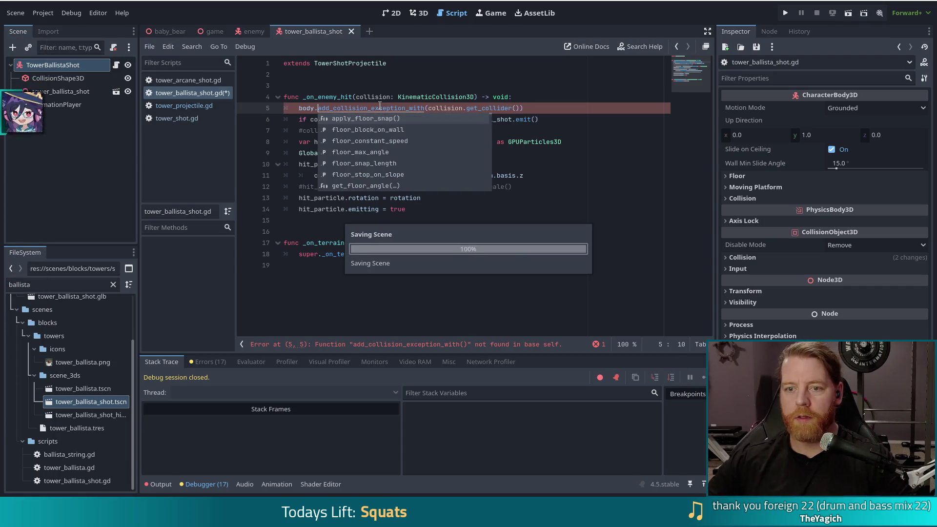
{"action": "left_click", "coordinate": [566, 119]}
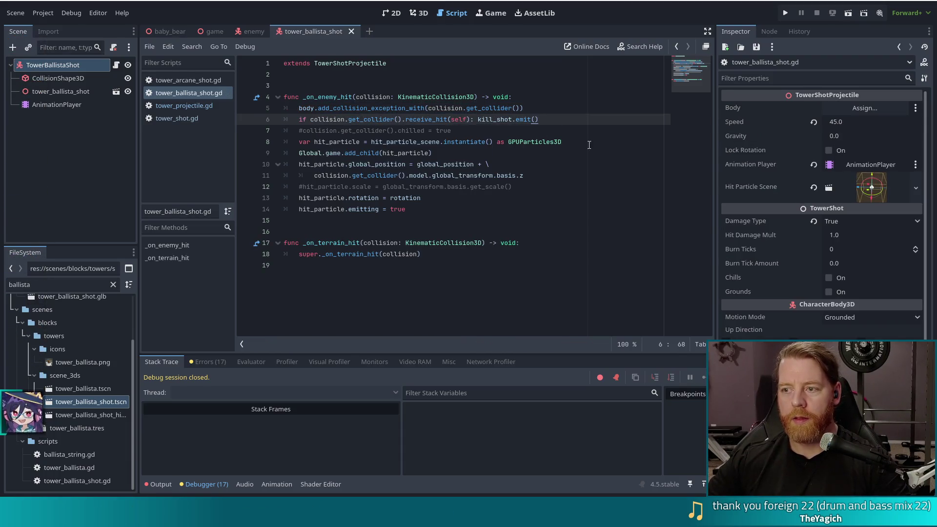
Assign TowerBallistaShot itself to the root's Body property and save
{"action": "left_click", "coordinate": [856, 110]}
{"action": "double_click", "coordinate": [420, 125]}
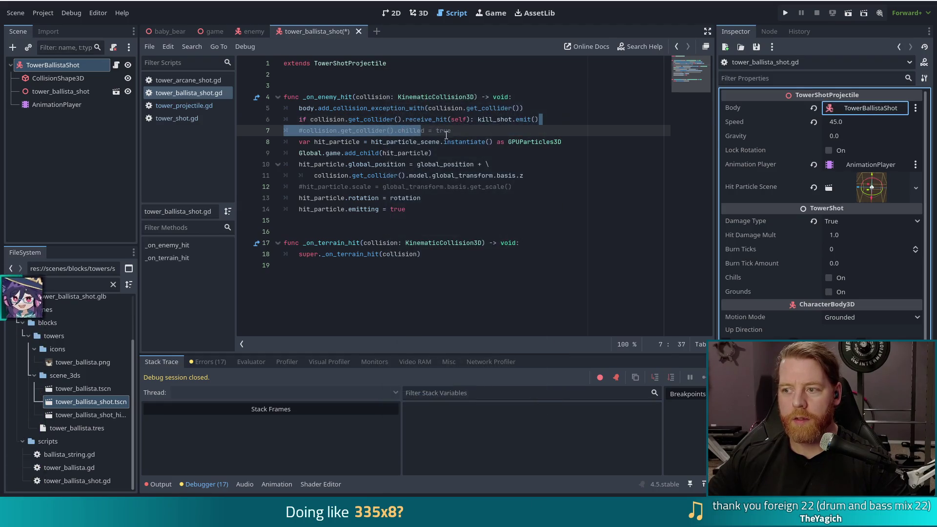
{"action": "left_click", "coordinate": [488, 142]}
{"action": "key", "text": "ctrl+s"}
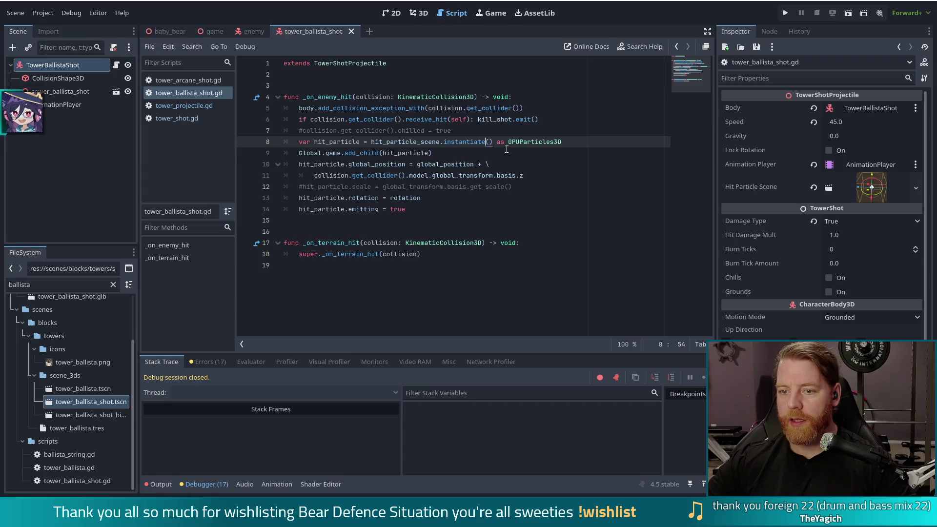
{"action": "left_click", "coordinate": [465, 142]}
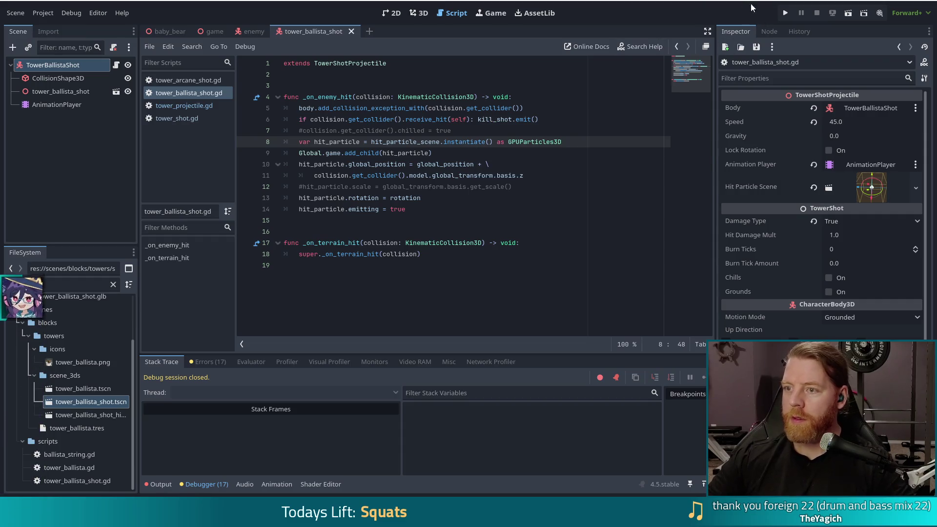
Run the game, then change receive_hit's parameter type in enemy_3d.gd from TowerProjectile to TowerShot
{"action": "left_click", "coordinate": [785, 13]}
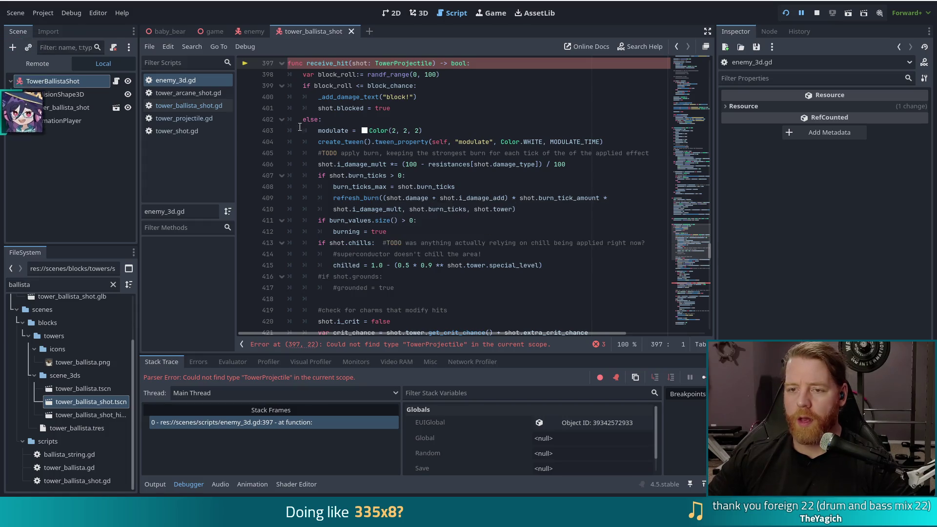
{"action": "scroll", "coordinate": [496, 277], "scroll_direction": "up", "scroll_amount": 3}
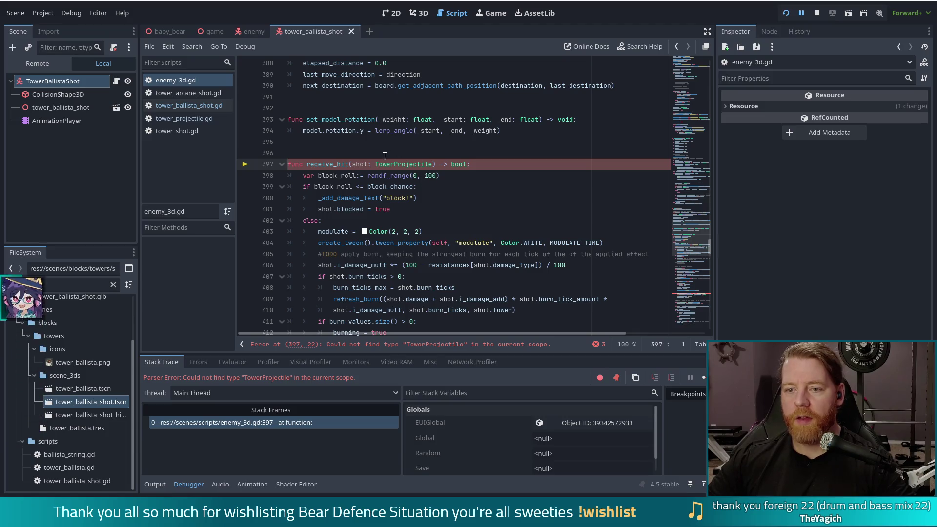
{"action": "left_click_drag", "start_coordinate": [395, 164], "coordinate": [432, 164]}
{"action": "type", "text": "Shot"}
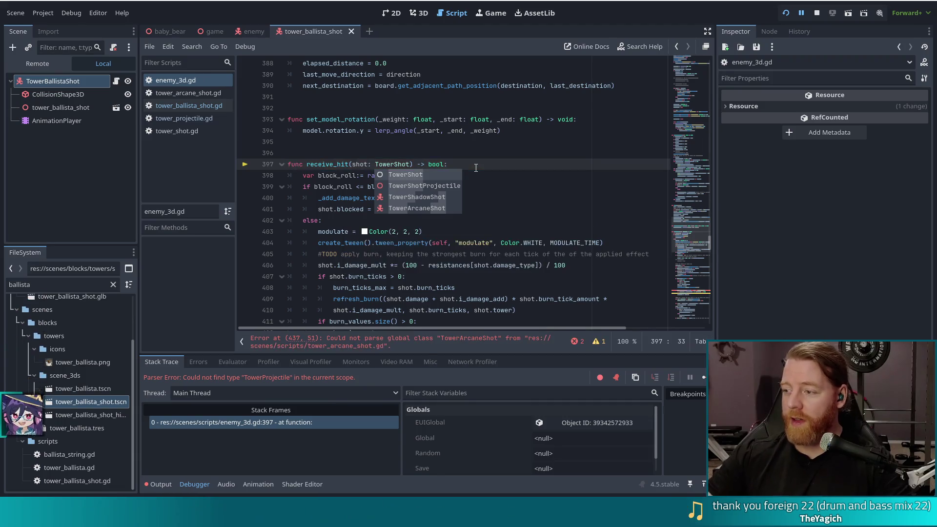
{"action": "left_click", "coordinate": [501, 231]}
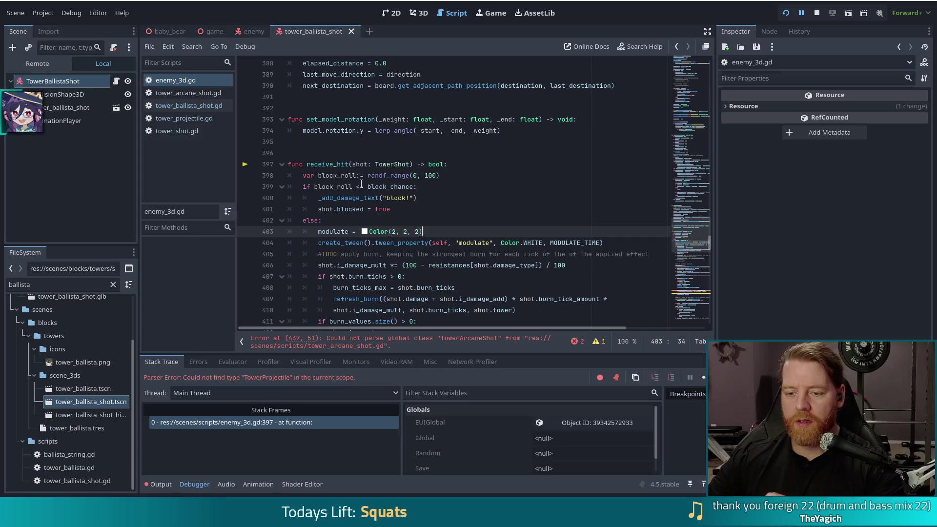
Relaunch the game and inspect the TowerArcaneShot parse error at line 437
{"action": "scroll", "coordinate": [403, 279], "scroll_direction": "down", "scroll_amount": 4}
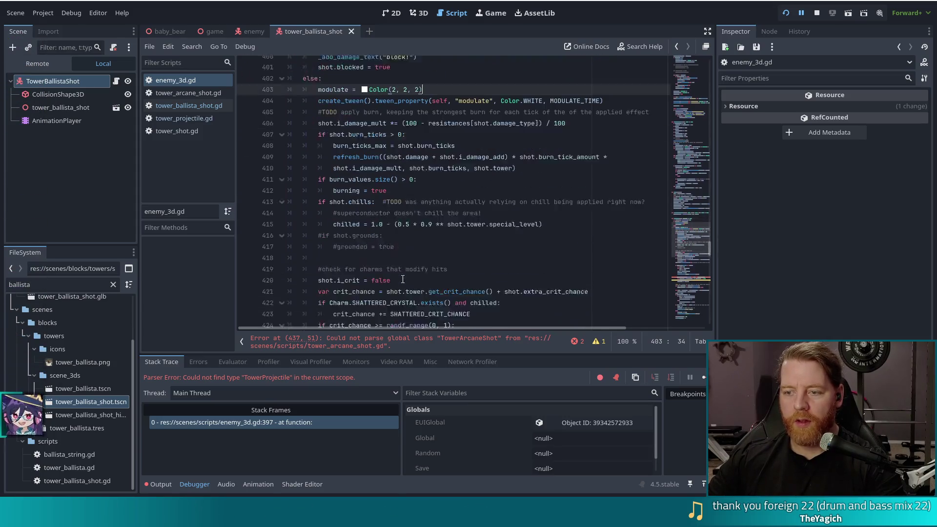
{"action": "scroll", "coordinate": [403, 279], "scroll_direction": "down", "scroll_amount": 1}
{"action": "left_click", "coordinate": [816, 13]}
{"action": "key", "text": "F5"}
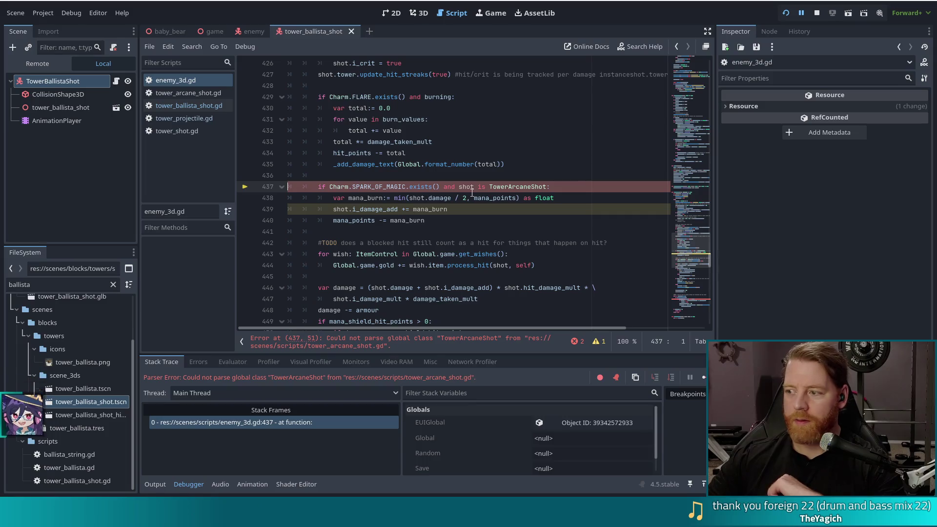
{"action": "left_click", "coordinate": [521, 186]}
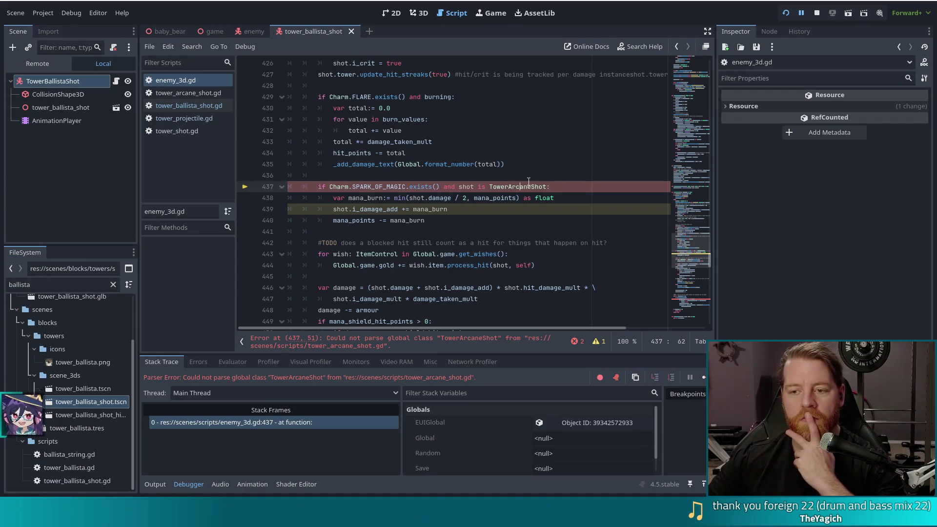
{"action": "left_click_drag", "start_coordinate": [509, 186], "coordinate": [546, 185]}
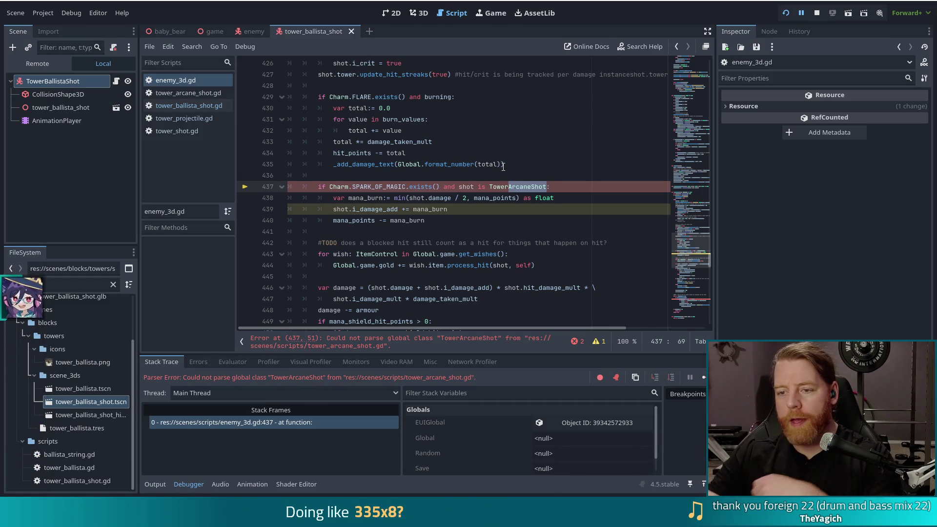
Filter the FileSystem for 'arcane' and open tower_arcane_shot.gd
{"action": "left_click", "coordinate": [490, 188]}
{"action": "double_click", "coordinate": [20, 284]}
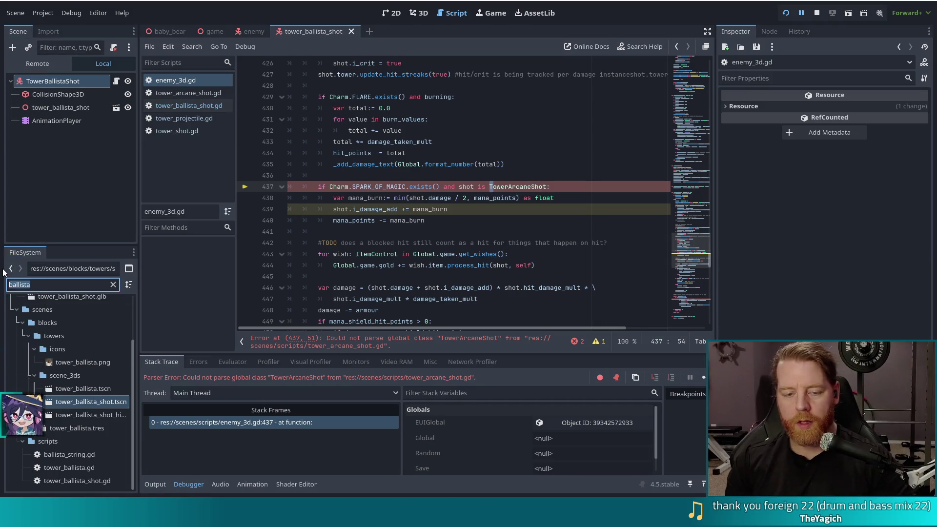
{"action": "type", "text": "arcane"}
{"action": "double_click", "coordinate": [76, 428]}
Rename class_name TowerArcaneShot to TowerShotArcane and save the script
{"action": "type", "text": "Shot"}
{"action": "key", "text": "Escape"}
{"action": "key", "text": "Down"}
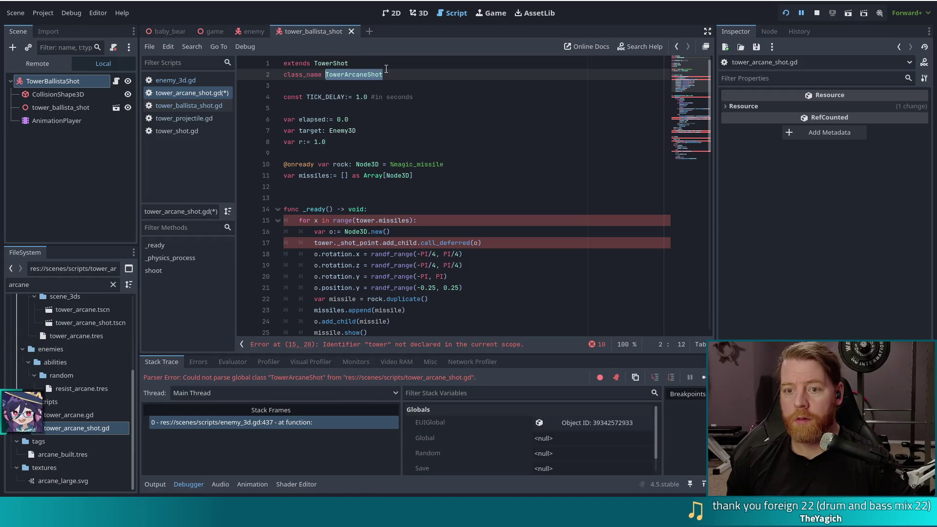
{"action": "key", "text": "Up"}
{"action": "key", "text": "Left"}
{"action": "key", "text": "Left"}
{"action": "key", "text": "Left"}
{"action": "left_click", "coordinate": [386, 69]}
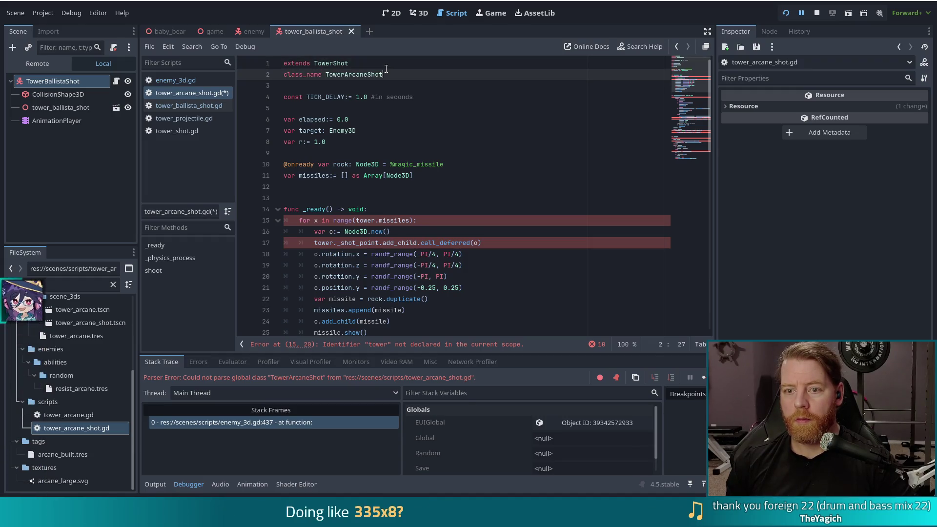
{"action": "key", "text": "ctrl+shift+Left"}
{"action": "type", "text": "TowerSho"}
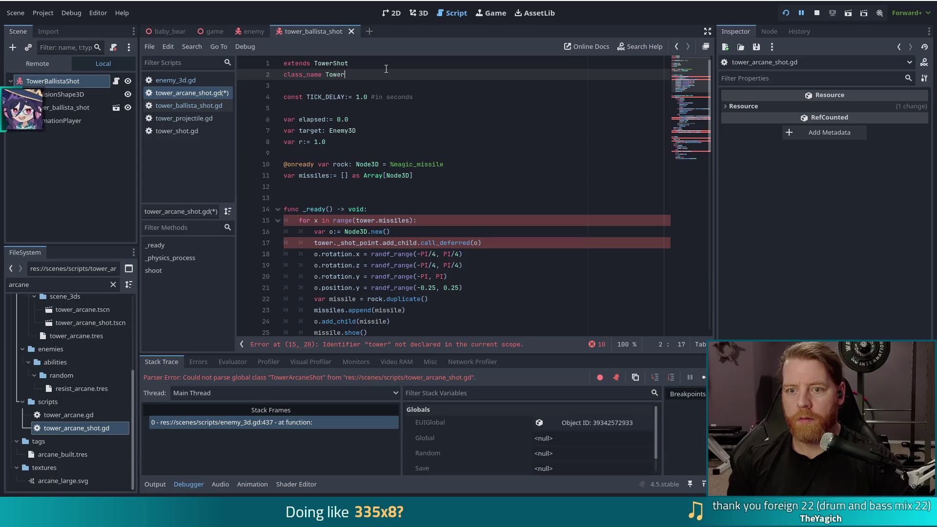
{"action": "type", "text": "tArcane"}
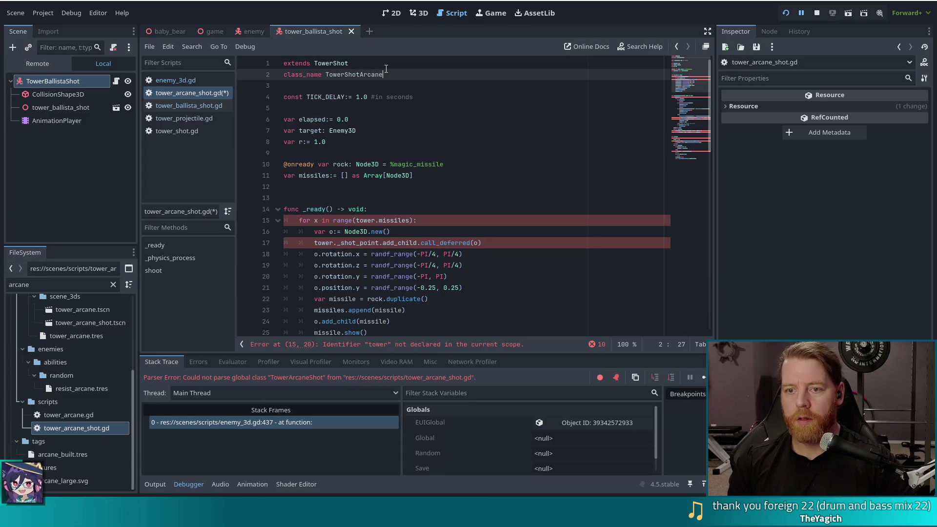
{"action": "key", "text": "ctrl+s"}
{"action": "left_click", "coordinate": [451, 220]}
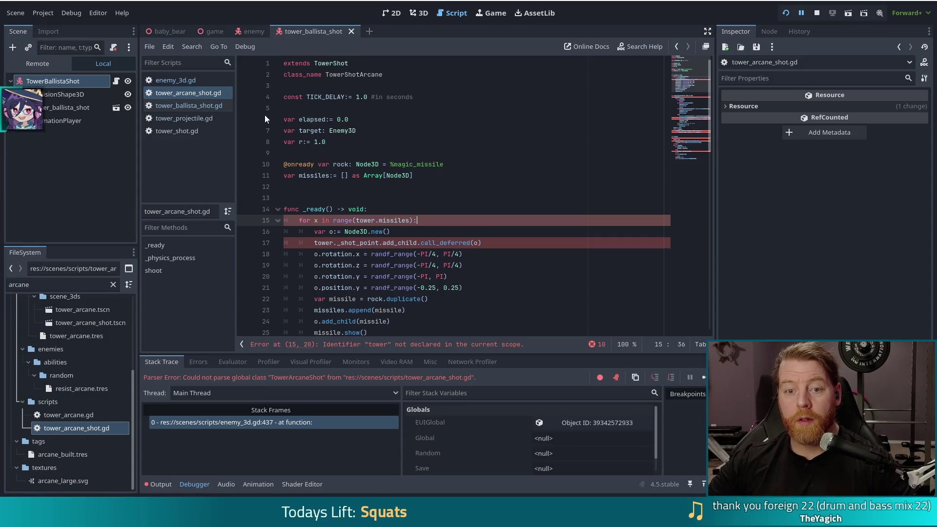
{"action": "left_click", "coordinate": [173, 118]}
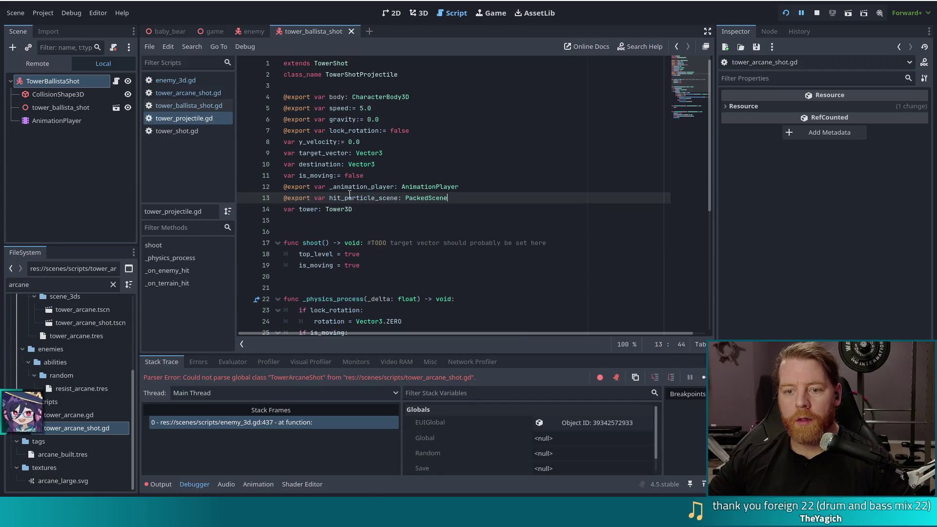
Remove the 'var tower: Tower3D' line from tower_projectile.gd
{"action": "left_click", "coordinate": [391, 211]}
{"action": "left_click_drag", "start_coordinate": [476, 207], "coordinate": [486, 198]}
{"action": "key", "text": "ctrl+c"}
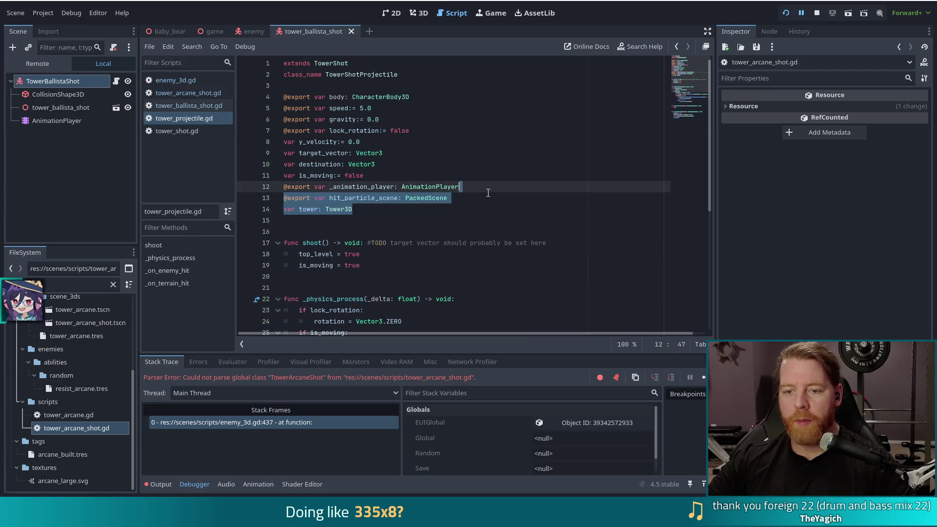
{"action": "key", "text": "Delete"}
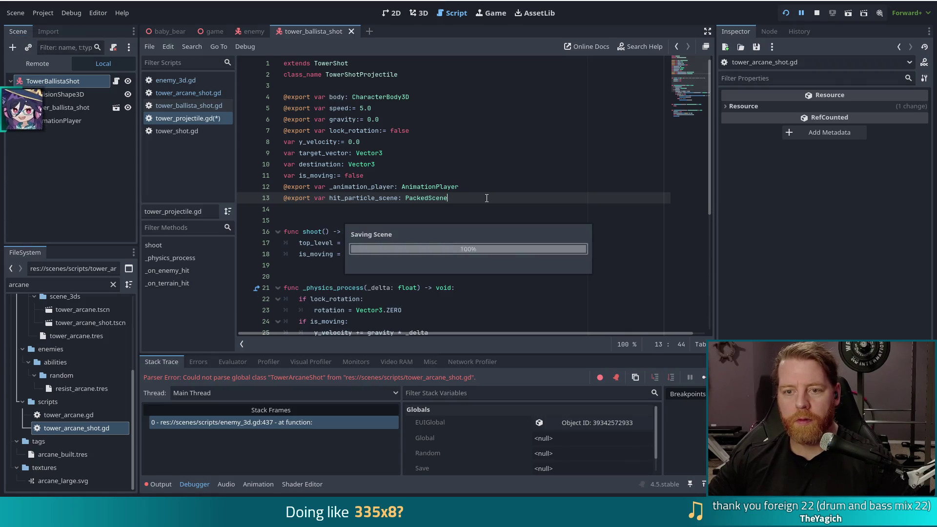
Paste the tower: Tower3D variable below class_name in tower_shot.gd, separated by a blank line
{"action": "left_click", "coordinate": [337, 62], "text": "ctrl"}
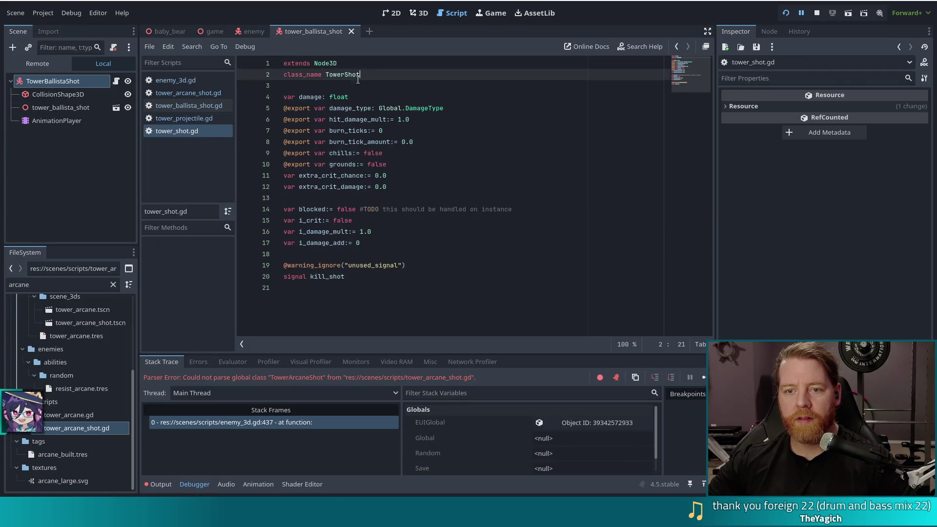
{"action": "left_click", "coordinate": [380, 76]}
{"action": "key", "text": "Return"}
{"action": "key", "text": "ctrl+v"}
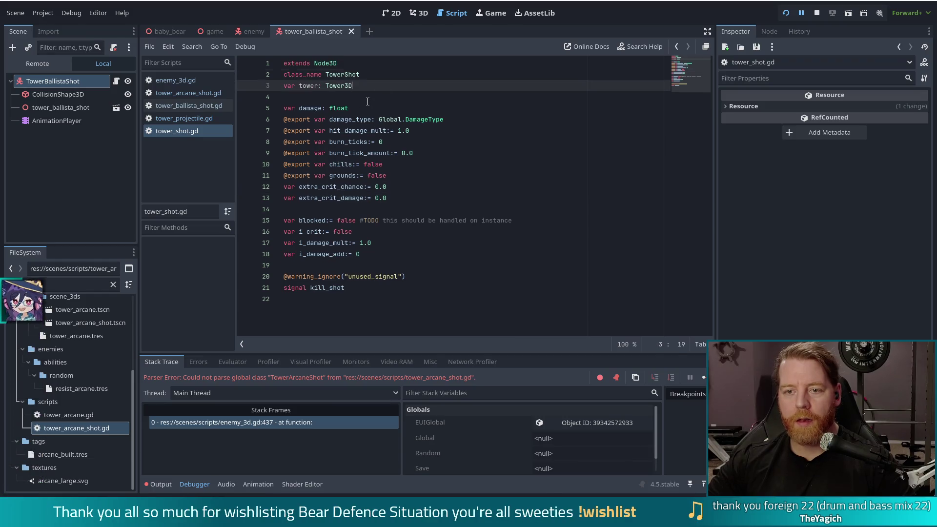
{"action": "left_click", "coordinate": [384, 75]}
{"action": "key", "text": "Return"}
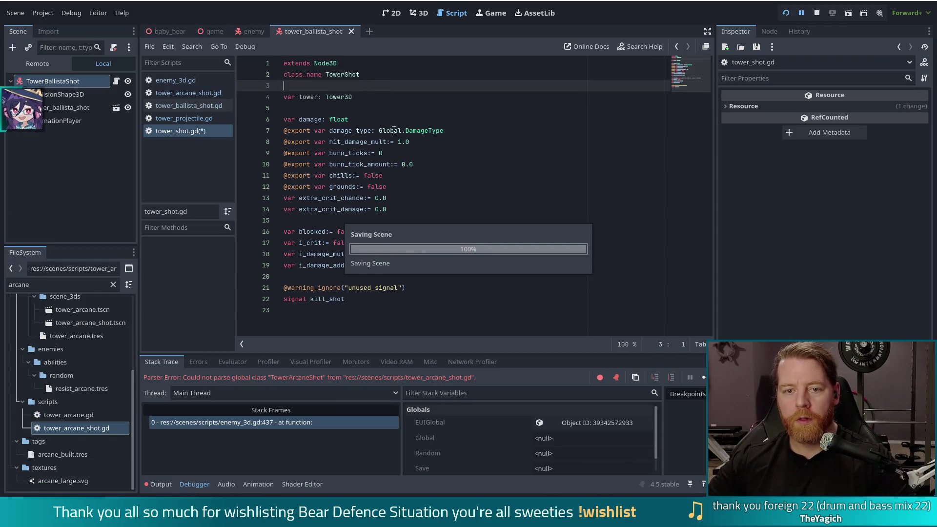
{"action": "left_click", "coordinate": [188, 93]}
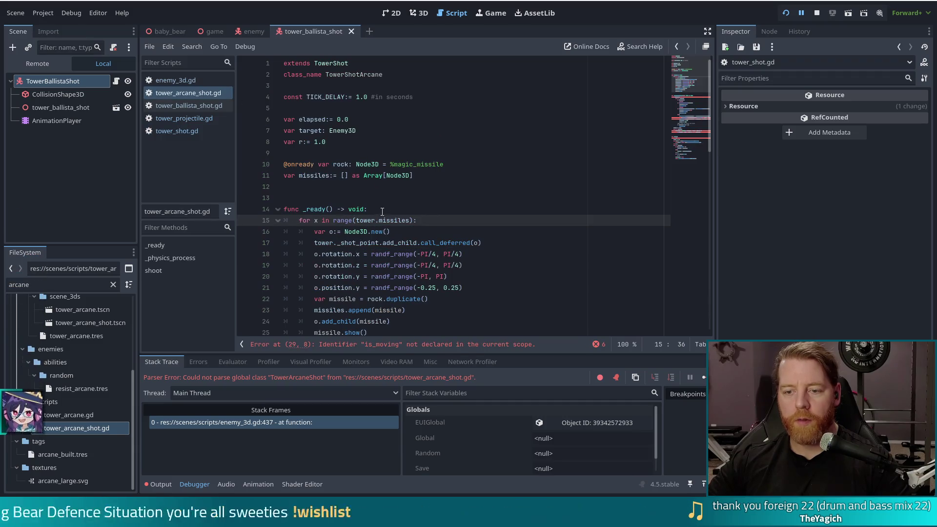
Jump to the is_moving error line in tower_arcane_shot.gd
{"action": "key", "text": "ctrl+space"}
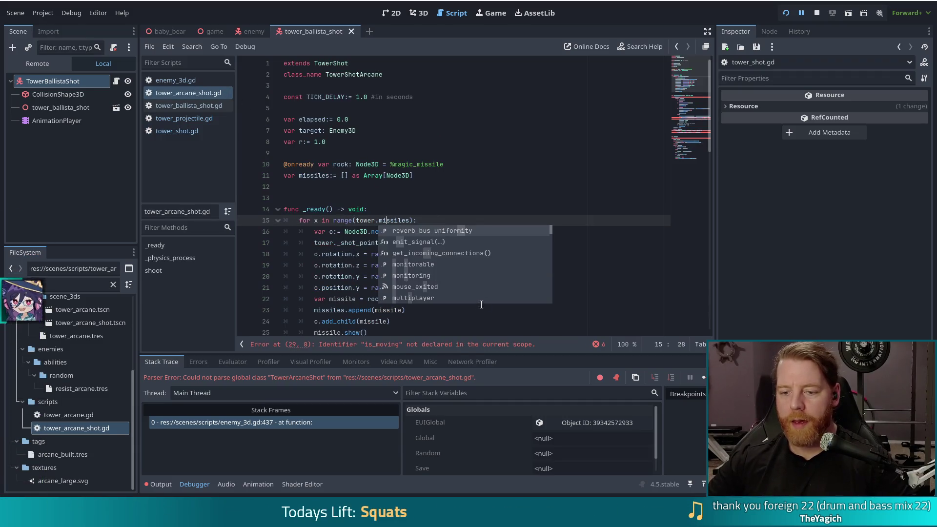
{"action": "left_click", "coordinate": [424, 345]}
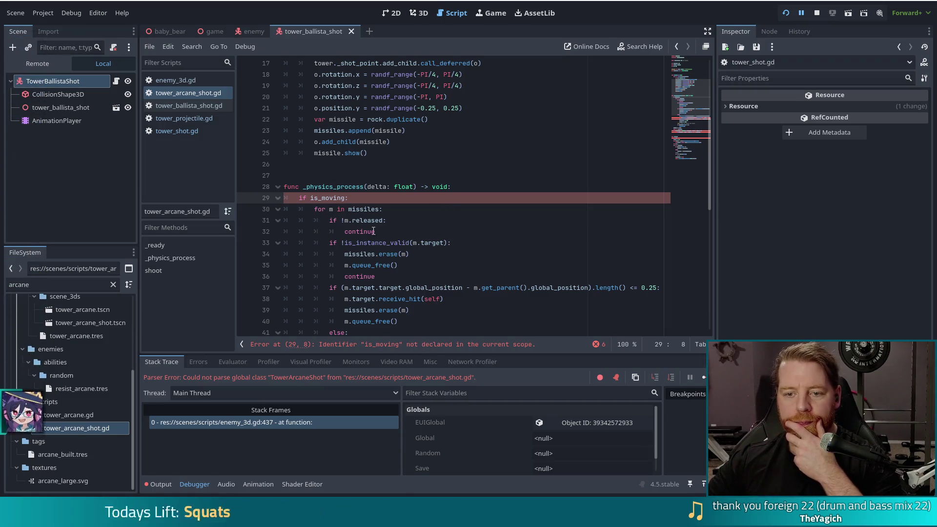
{"action": "scroll", "coordinate": [408, 228], "scroll_direction": "down", "scroll_amount": 8}
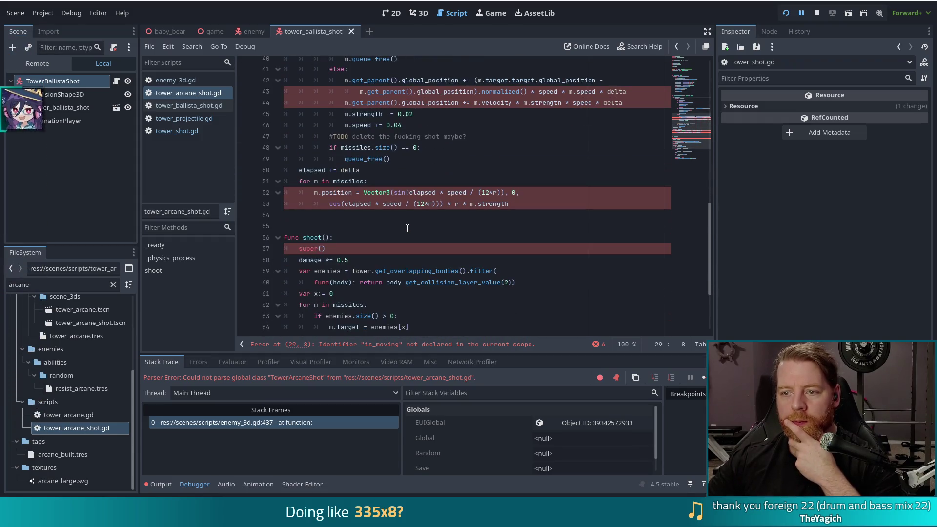
{"action": "scroll", "coordinate": [349, 159], "scroll_direction": "up", "scroll_amount": 2}
{"action": "mouse_move", "coordinate": [377, 156]}
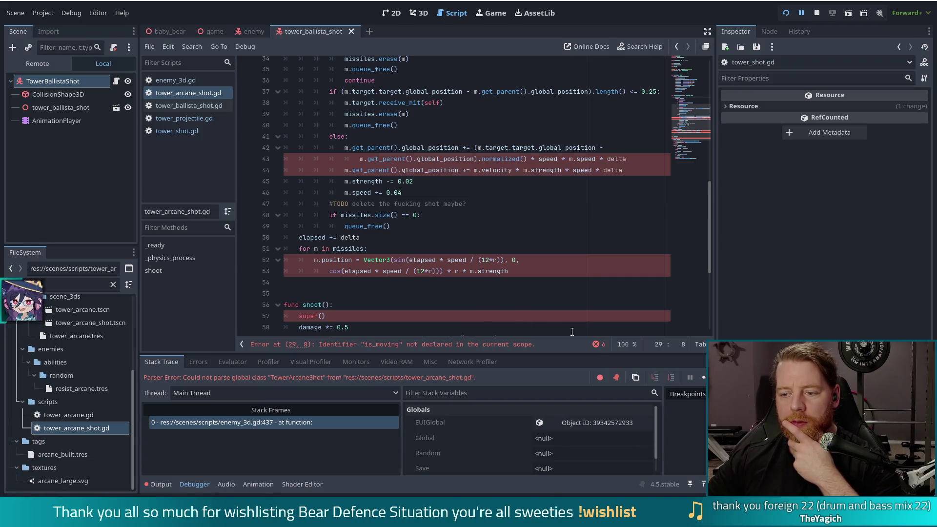
{"action": "left_click", "coordinate": [551, 345]}
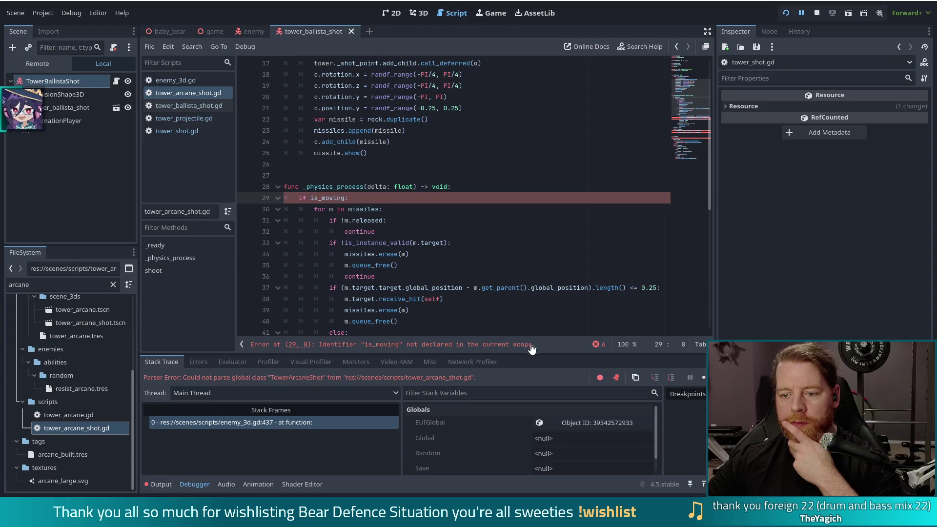
Expand the full error list for undeclared is_moving and speed, then select Shot in the extends line
{"action": "left_click", "coordinate": [597, 344]}
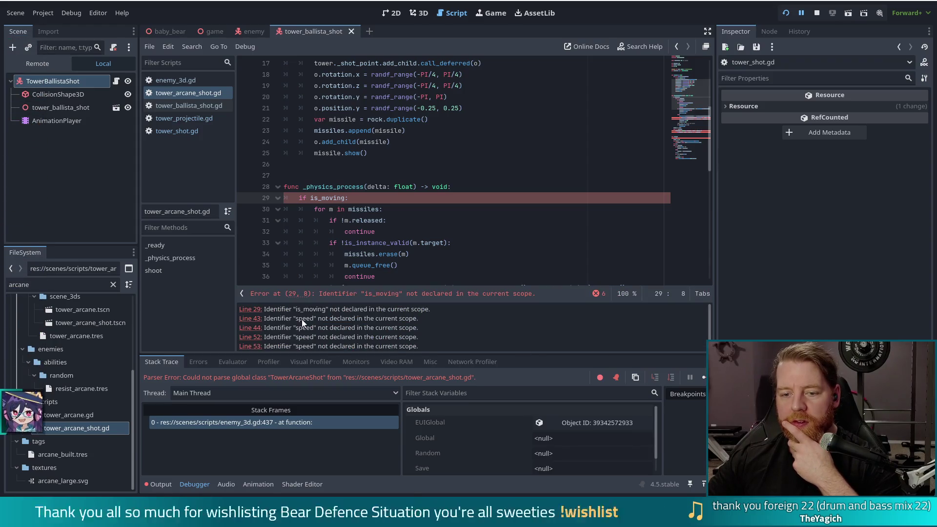
{"action": "scroll", "coordinate": [436, 191], "scroll_direction": "up", "scroll_amount": 4}
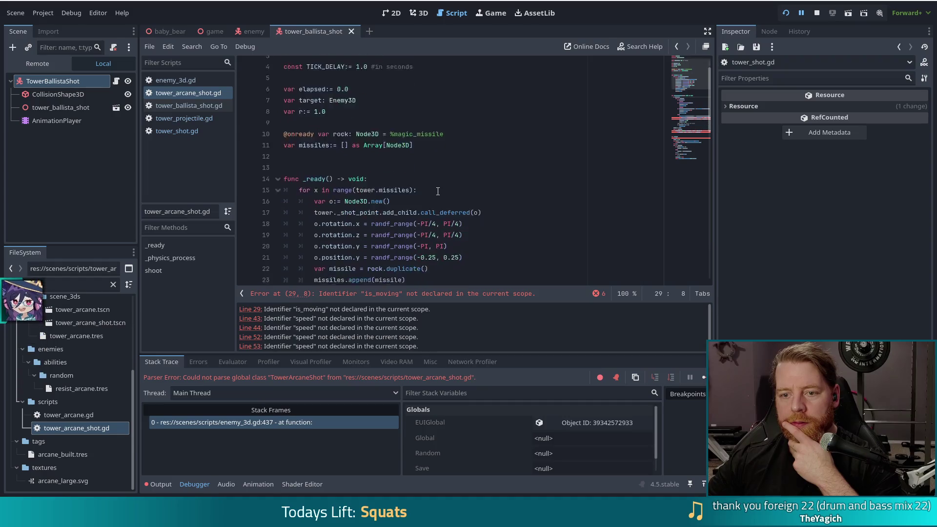
{"action": "scroll", "coordinate": [437, 191], "scroll_direction": "down", "scroll_amount": 4}
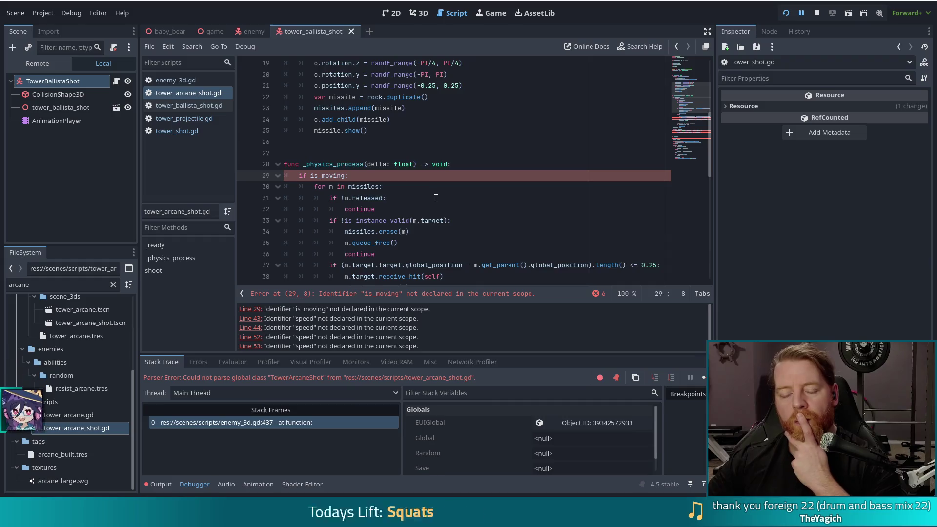
{"action": "scroll", "coordinate": [437, 197], "scroll_direction": "down", "scroll_amount": 2}
{"action": "scroll", "coordinate": [432, 201], "scroll_direction": "down", "scroll_amount": 4}
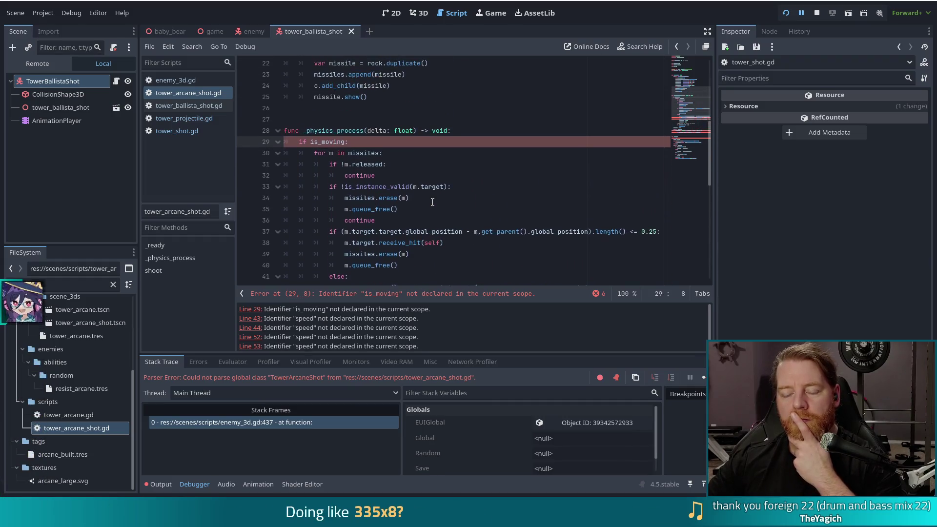
{"action": "scroll", "coordinate": [433, 202], "scroll_direction": "down", "scroll_amount": 5}
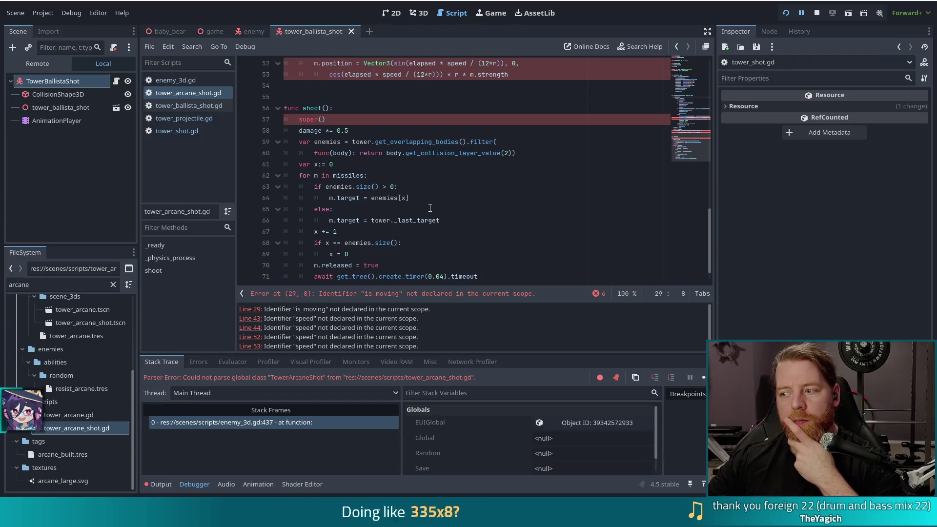
{"action": "scroll", "coordinate": [431, 208], "scroll_direction": "up", "scroll_amount": 2}
{"action": "scroll", "coordinate": [430, 208], "scroll_direction": "down", "scroll_amount": 3}
{"action": "scroll", "coordinate": [431, 208], "scroll_direction": "up", "scroll_amount": 2}
{"action": "scroll", "coordinate": [431, 208], "scroll_direction": "up", "scroll_amount": 16}
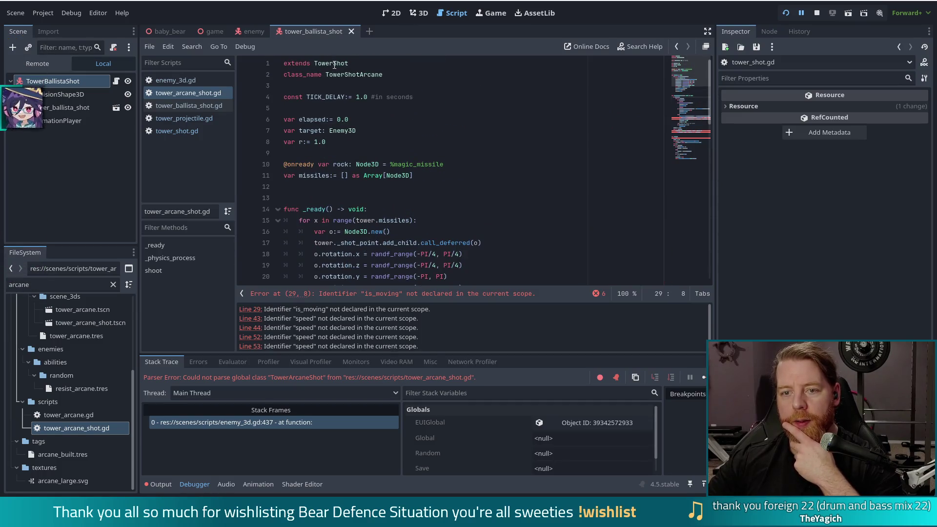
{"action": "left_click_drag", "start_coordinate": [334, 63], "coordinate": [356, 63]}
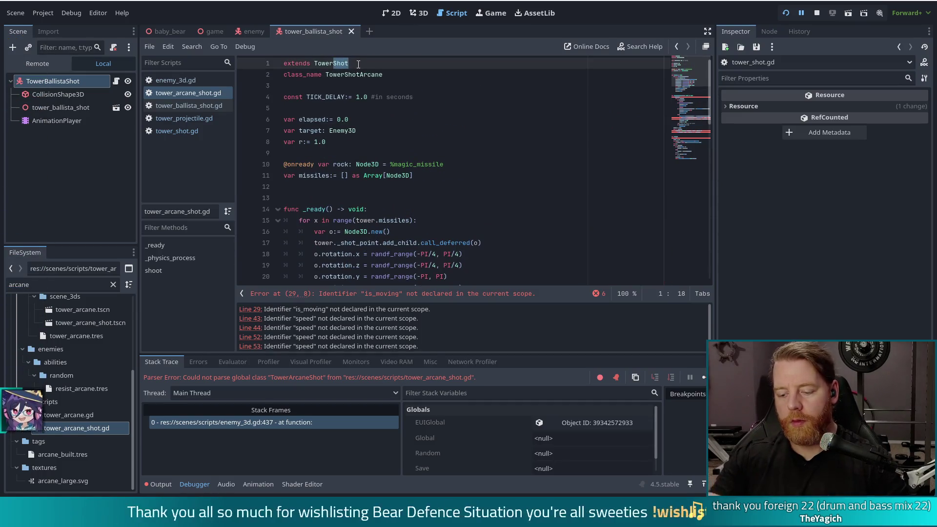
Change tower_arcane_shot.gd to extend TowerShotProjectile and restart the game
{"action": "key", "text": "BackSpace"}
{"action": "type", "text": "ShotProject"}
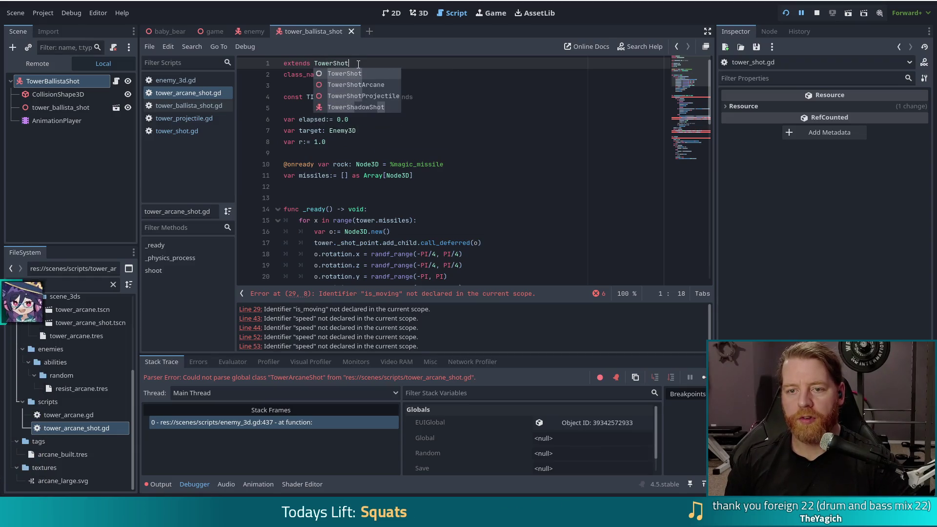
{"action": "key", "text": "Return"}
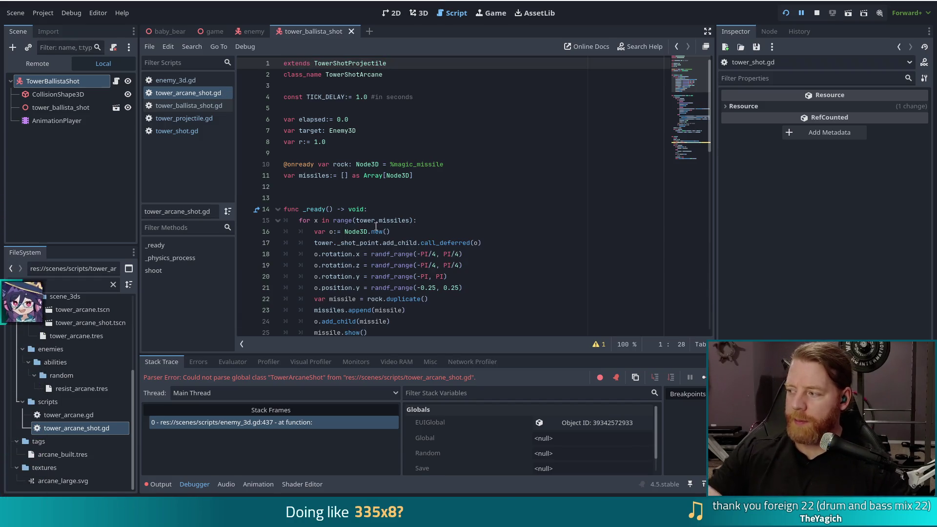
{"action": "left_click", "coordinate": [422, 288]}
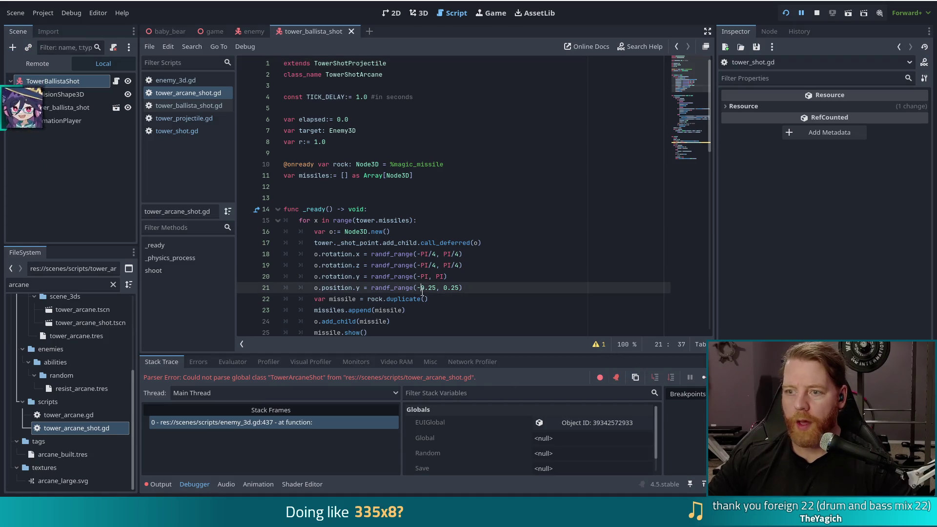
{"action": "left_click", "coordinate": [379, 175]}
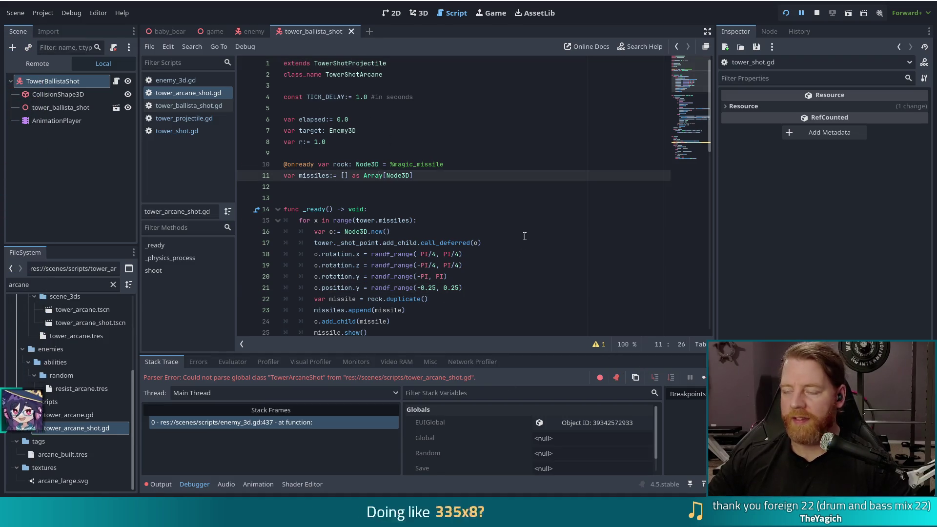
{"action": "left_click", "coordinate": [809, 14]}
{"action": "left_click", "coordinate": [786, 13]}
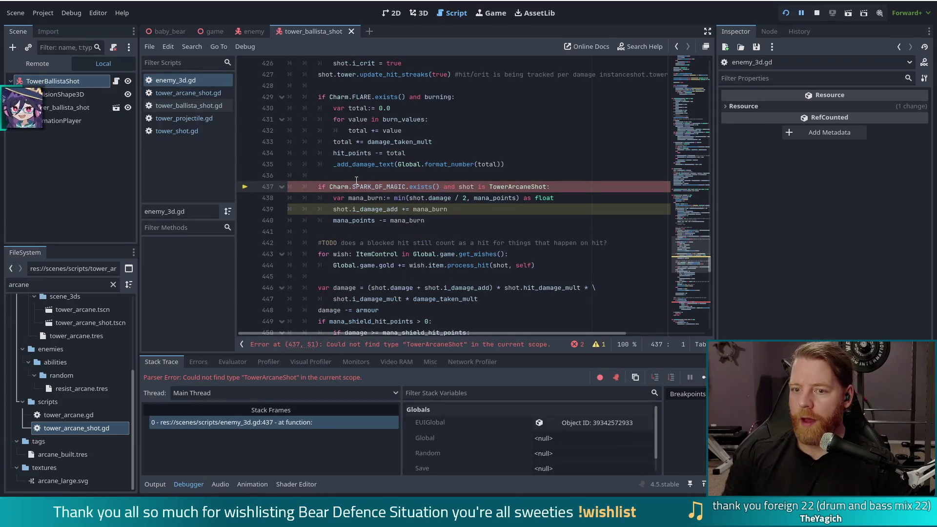
Replace TowerArcaneShot with TowerShotArcane on line 437 of enemy_3d.gd and stop the game
{"action": "left_click", "coordinate": [552, 183]}
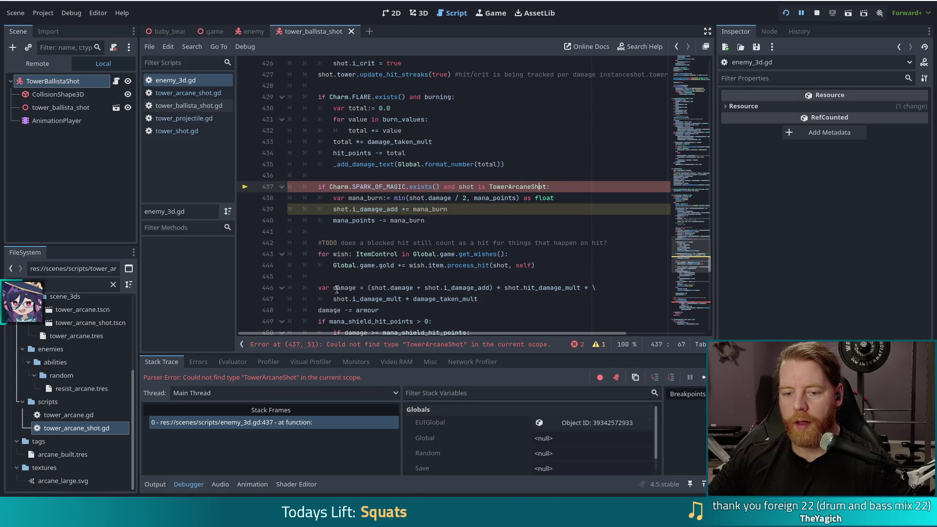
{"action": "key", "text": "BackSpace"}
{"action": "key", "text": "BackSpace"}
{"action": "key", "text": "BackSpace"}
{"action": "key", "text": "Delete"}
{"action": "key", "text": "Delete"}
{"action": "type", "text": "ShotAr"}
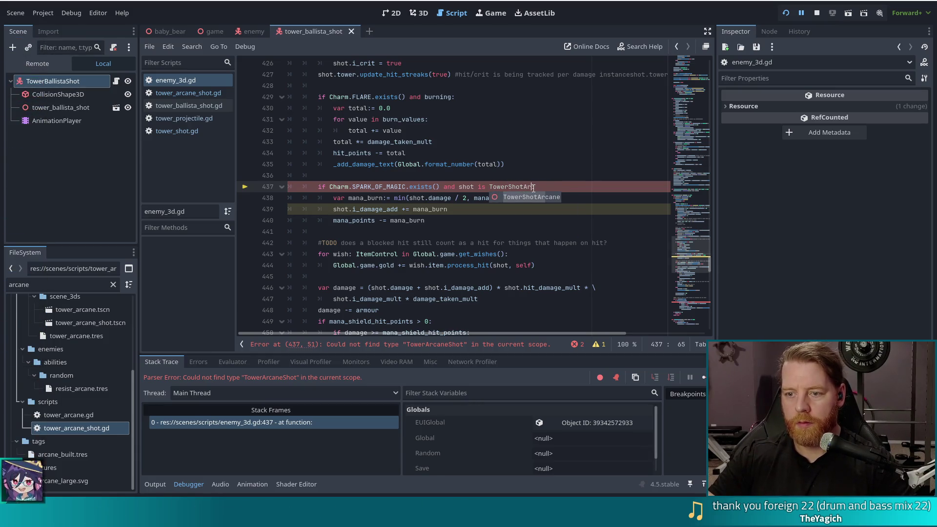
{"action": "key", "text": "Return"}
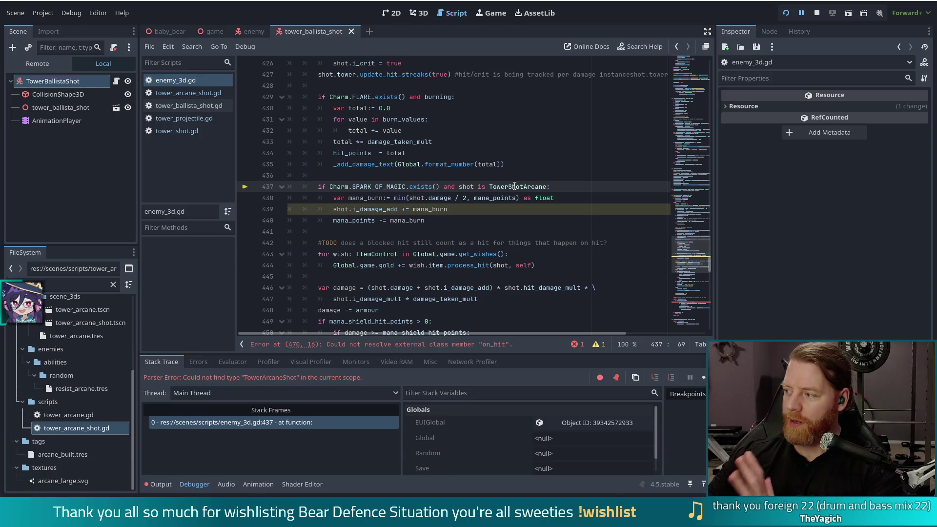
{"action": "left_click", "coordinate": [818, 12]}
Rerun the game and inspect the unresolved on_hit error at line 470
{"action": "left_click", "coordinate": [786, 14]}
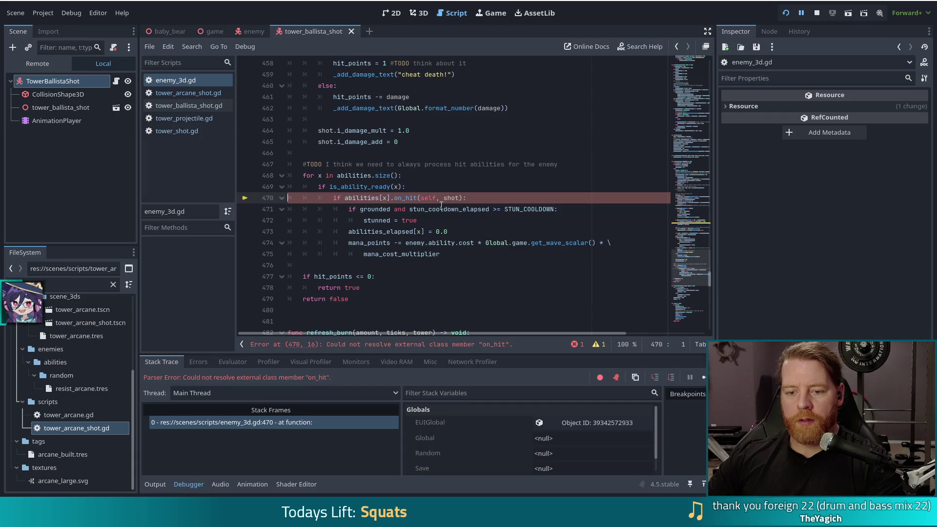
{"action": "mouse_move", "coordinate": [513, 206]}
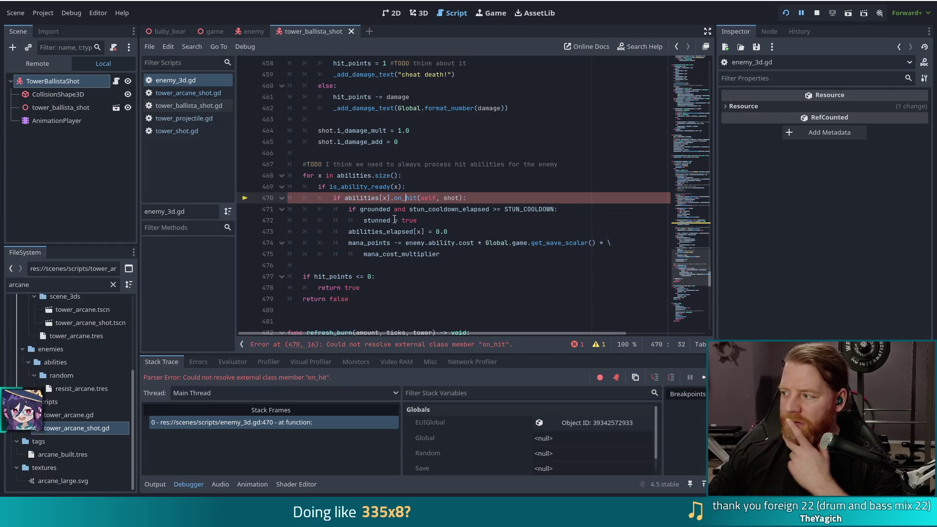
{"action": "double_click", "coordinate": [80, 287]}
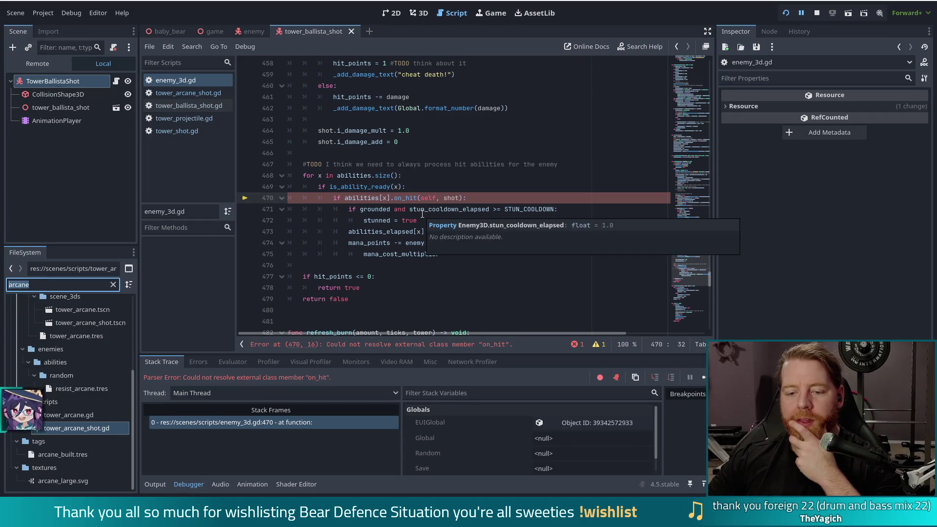
Go to the abilities declaration at line 184 and open the Ability class
{"action": "left_click", "coordinate": [360, 187]}
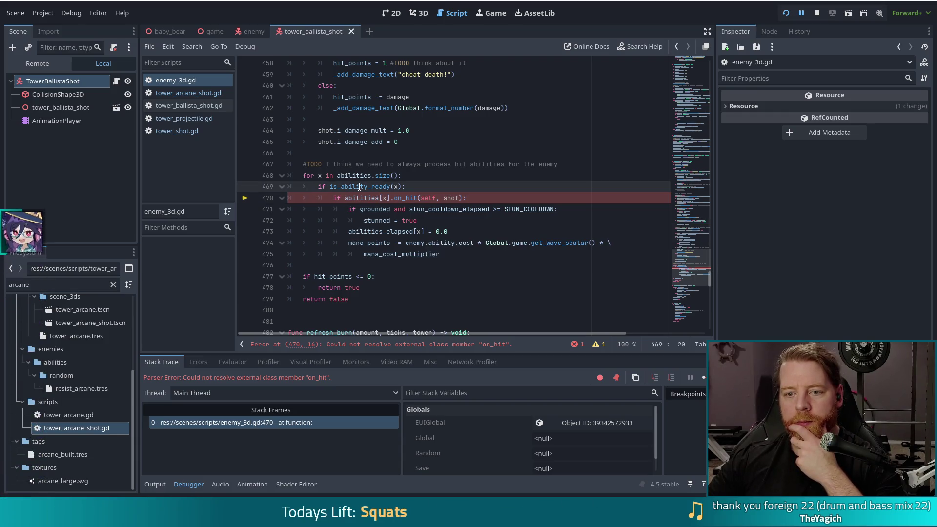
{"action": "left_click", "coordinate": [429, 176]}
{"action": "left_click", "coordinate": [348, 176], "text": "ctrl"}
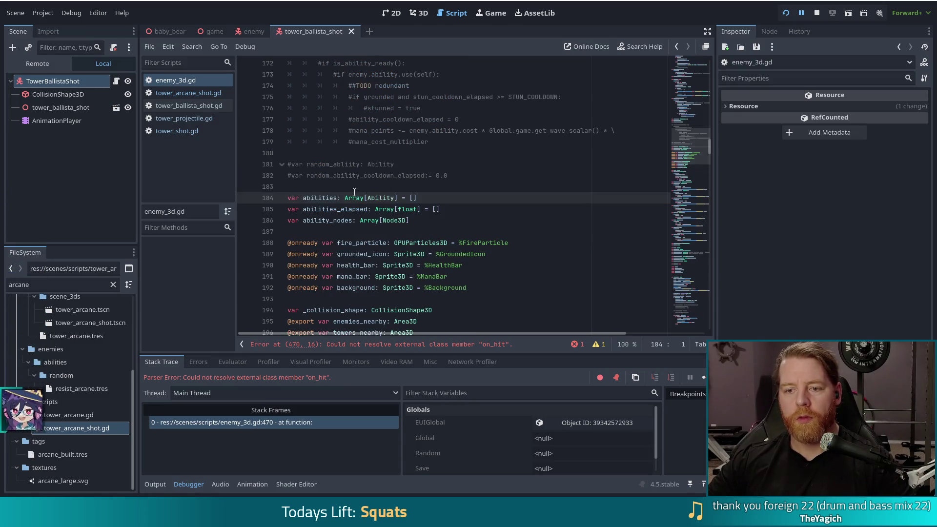
{"action": "left_click", "coordinate": [381, 198], "text": "ctrl"}
Change on_hit's shot type in ability.gd from TowerProjectile to TowerShot and rerun the game
{"action": "scroll", "coordinate": [439, 170], "scroll_direction": "down", "scroll_amount": 4}
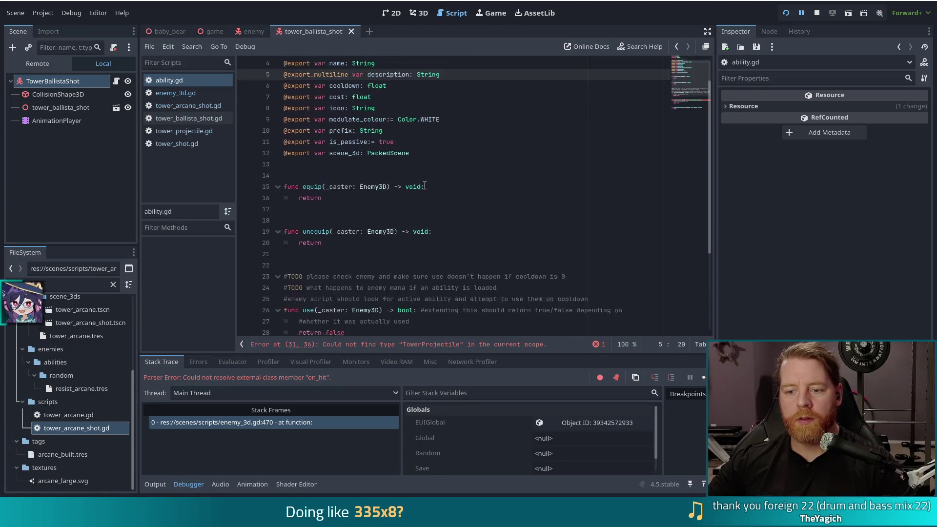
{"action": "left_click_drag", "start_coordinate": [481, 242], "coordinate": [444, 241]}
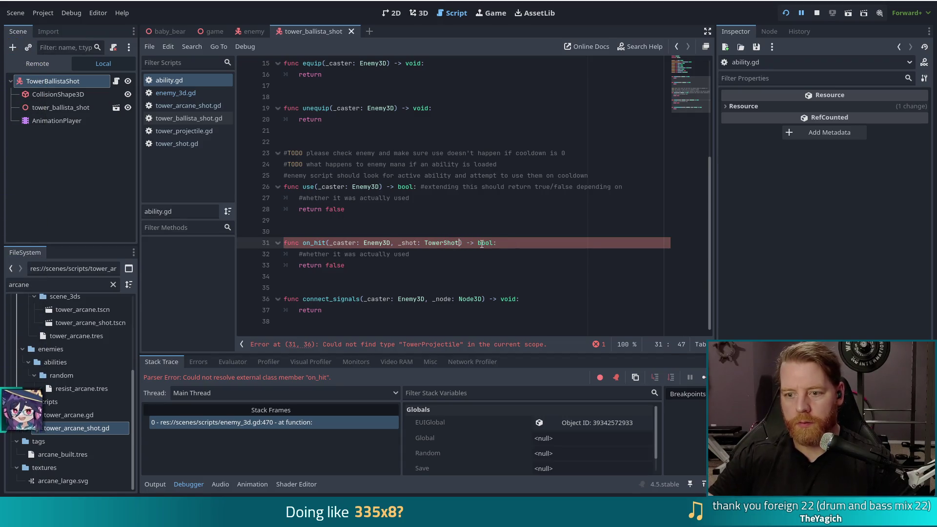
{"action": "type", "text": "Shot"}
{"action": "left_click", "coordinate": [410, 176]}
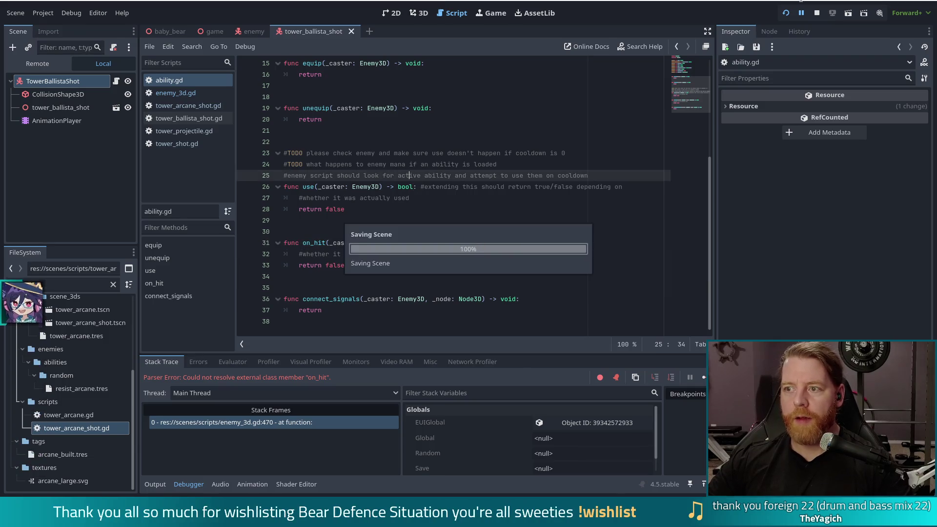
{"action": "left_click", "coordinate": [786, 12]}
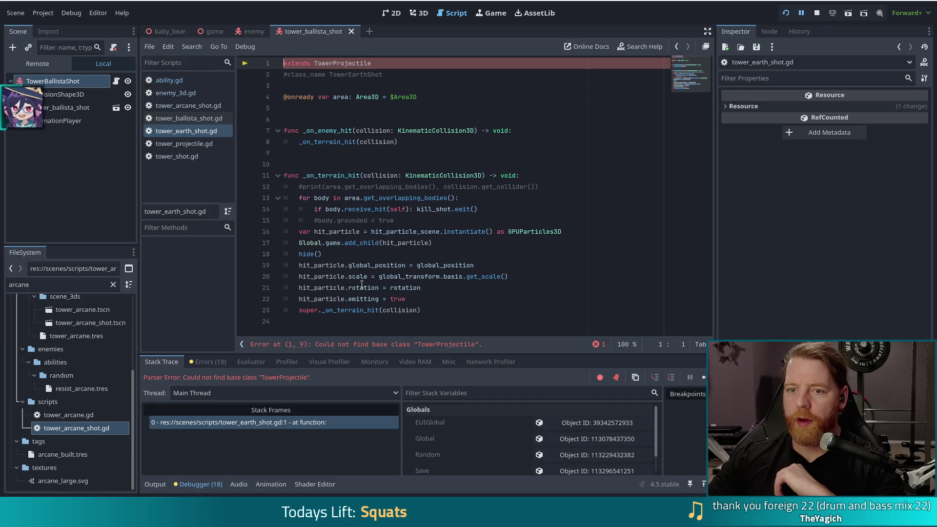
Make tower_earth_shot.gd extend TowerShotProjectile, save it, and relaunch the game
{"action": "left_click_drag", "start_coordinate": [370, 63], "coordinate": [333, 63]}
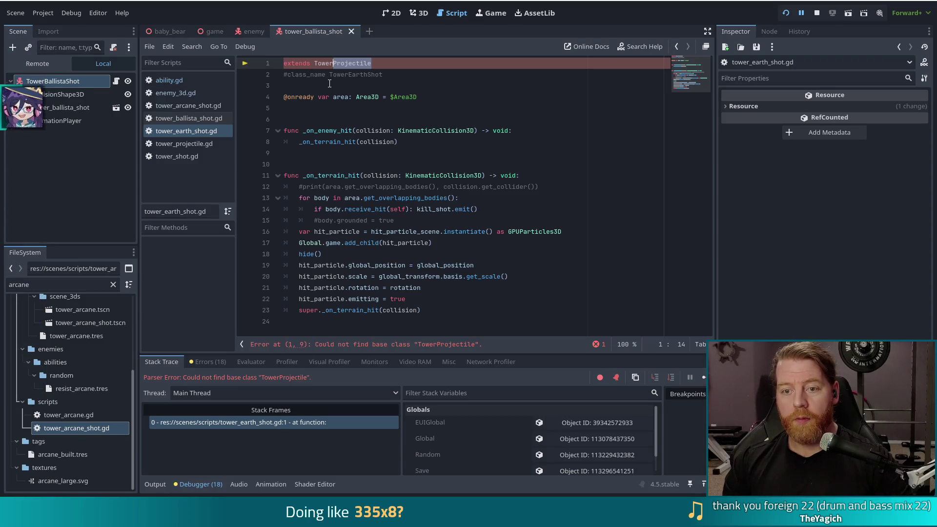
{"action": "key", "text": "Left"}
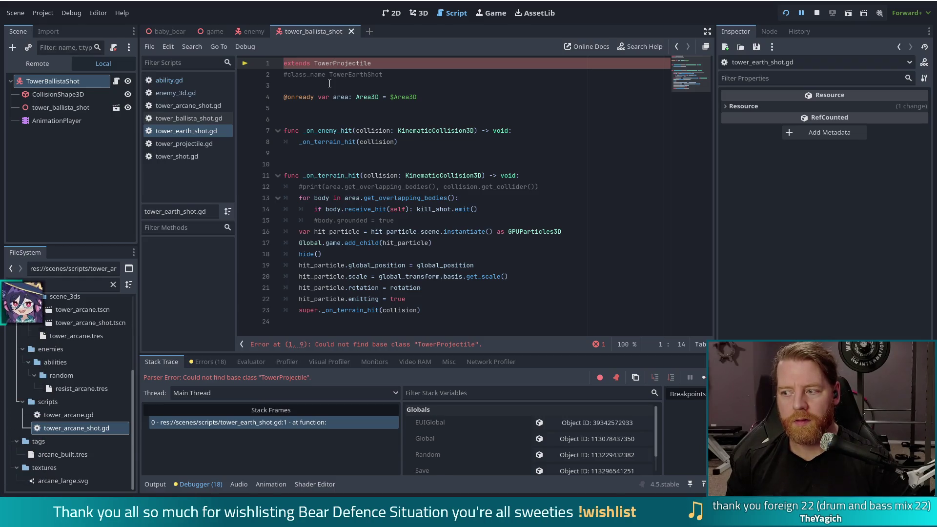
{"action": "key", "text": "ctrl+s"}
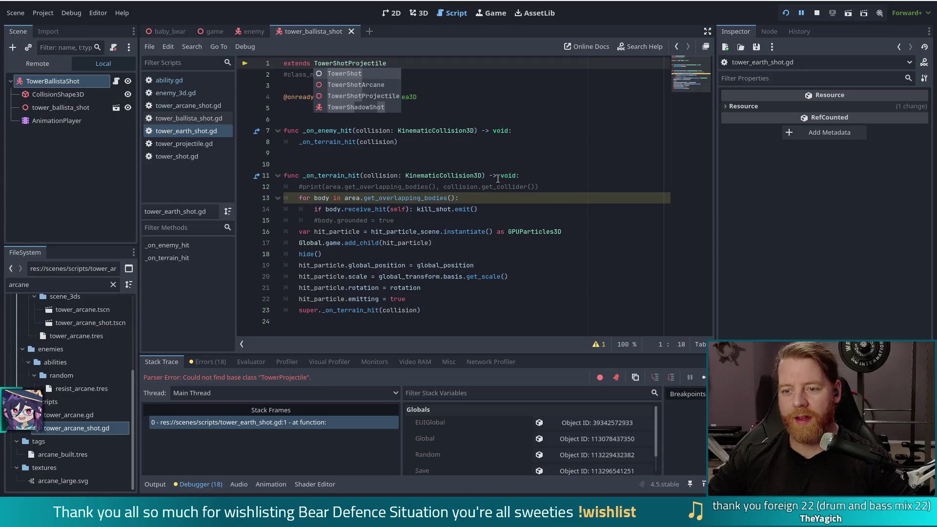
{"action": "left_click", "coordinate": [817, 12]}
{"action": "left_click", "coordinate": [785, 13]}
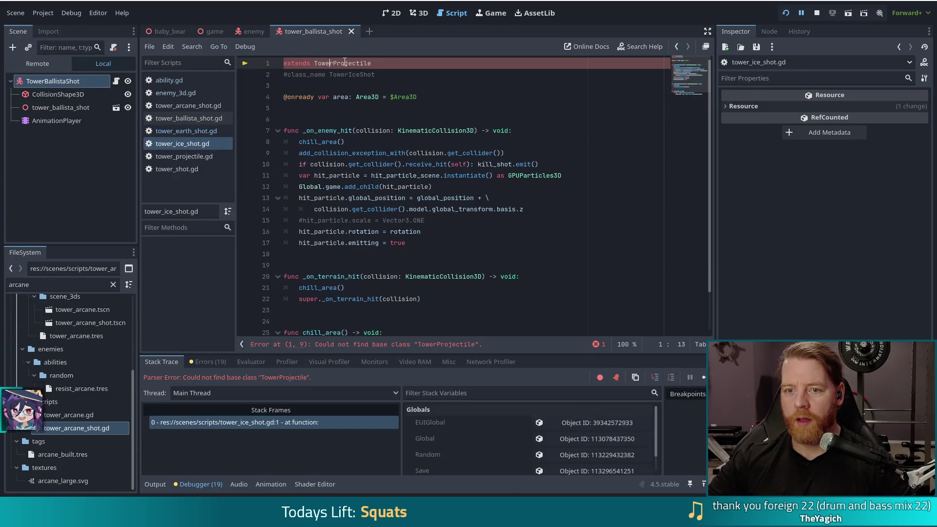
Make tower_ice_shot.gd extend TowerShotProjectile, prefix line 9's call with body., save, and continue
{"action": "type", "text": "Shot"}
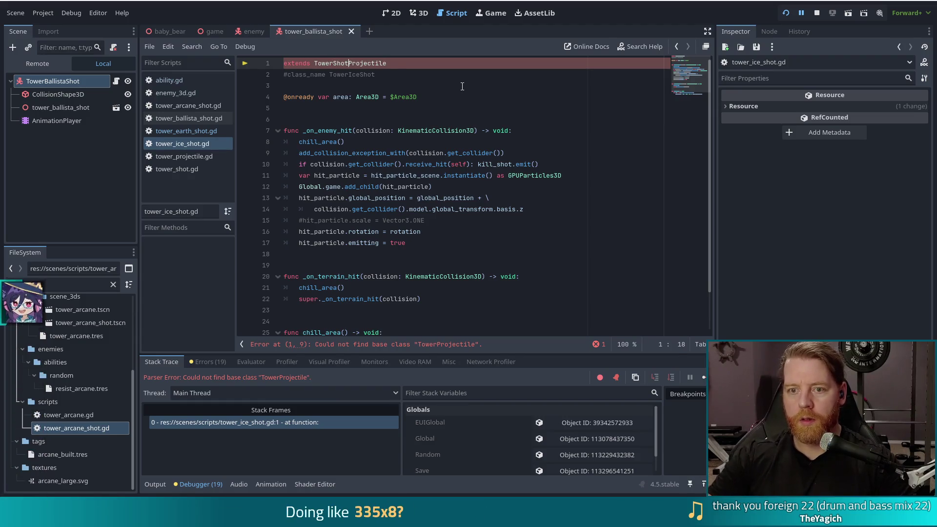
{"action": "left_click", "coordinate": [443, 153]}
{"action": "key", "text": "BackSpace"}
{"action": "key", "text": "BackSpace"}
{"action": "key", "text": "BackSpace"}
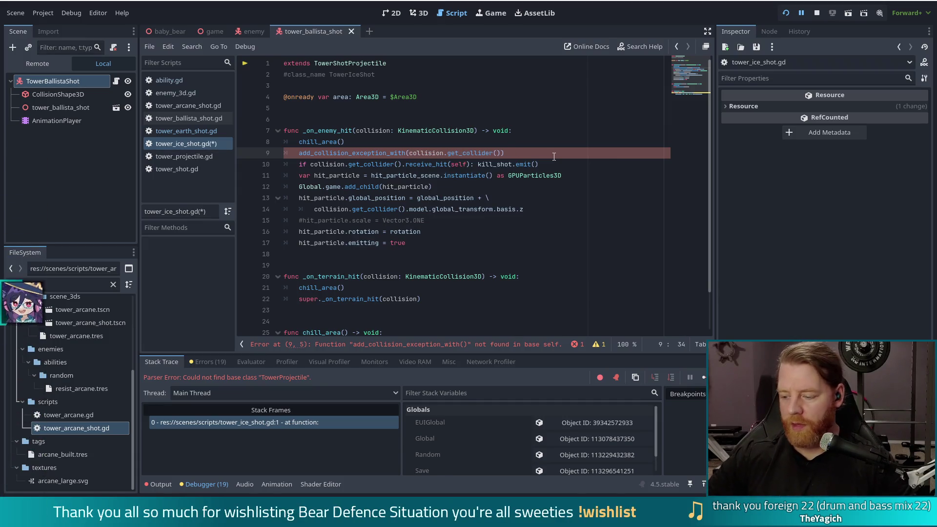
{"action": "type", "text": "."}
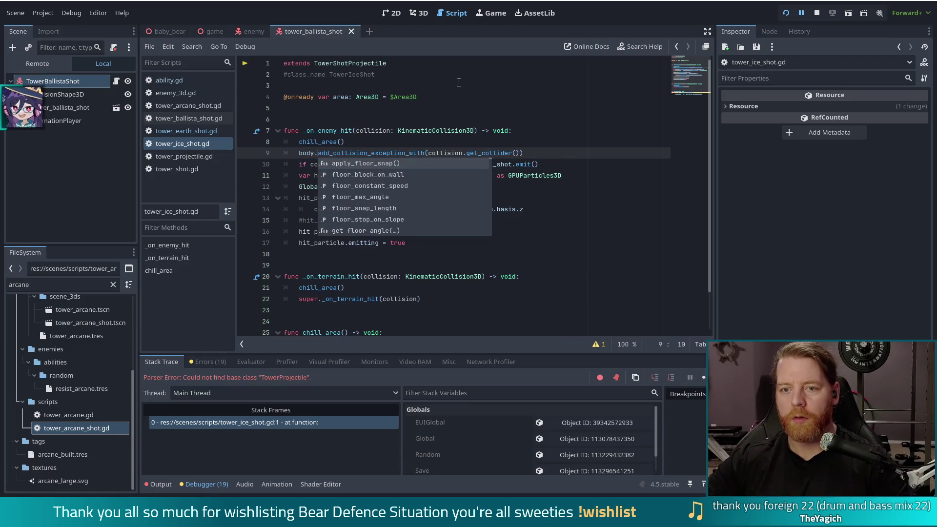
{"action": "left_click", "coordinate": [484, 114]}
{"action": "key", "text": "ctrl+s"}
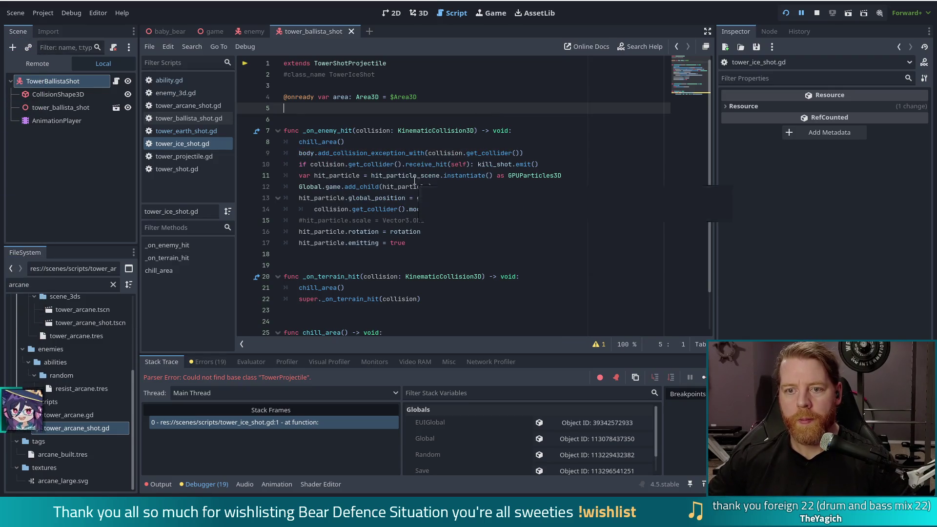
{"action": "left_click", "coordinate": [365, 64]}
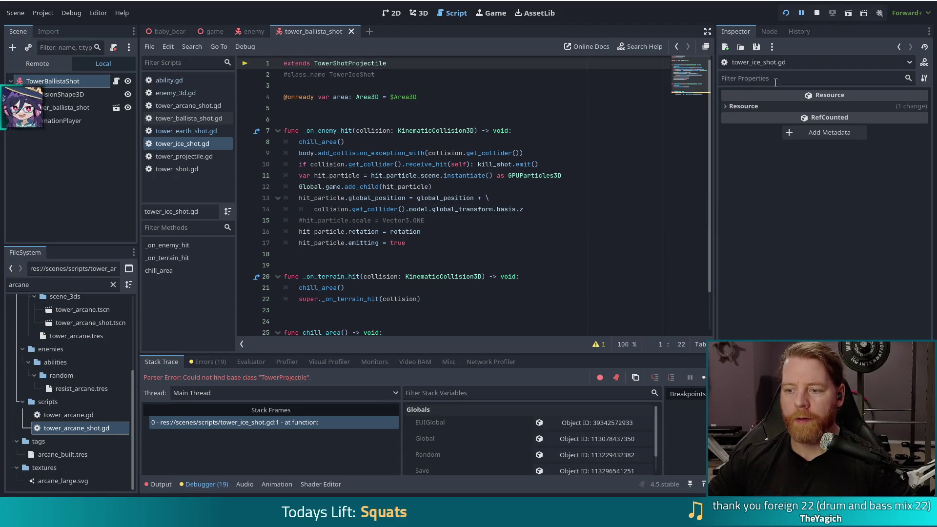
{"action": "left_click", "coordinate": [704, 378]}
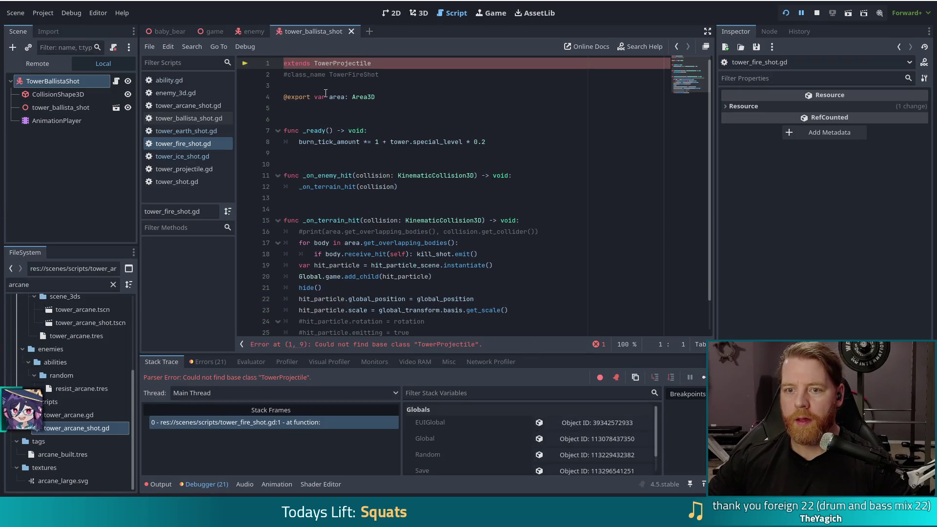
Complete the TowerShotProjectile base class in the next broken shot scripts, continuing the debugger after each
{"action": "type", "text": "ot"}
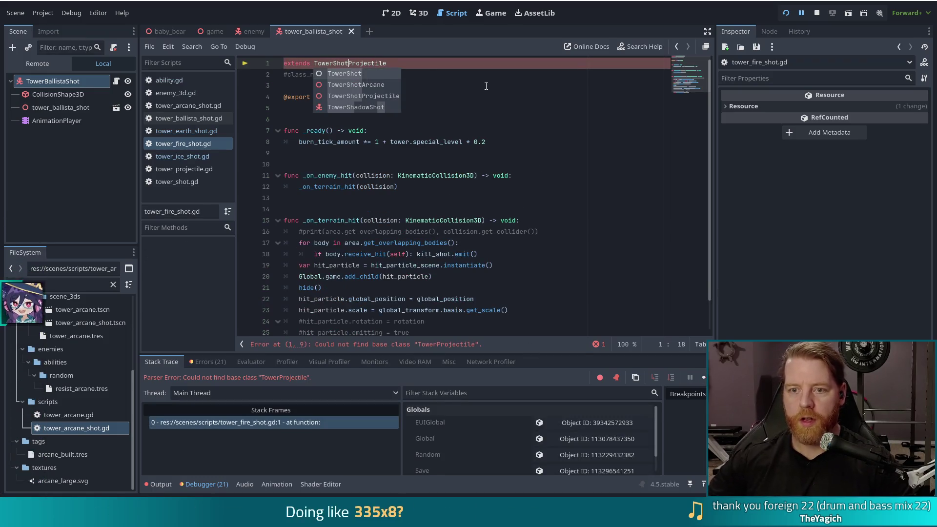
{"action": "left_click", "coordinate": [345, 164]}
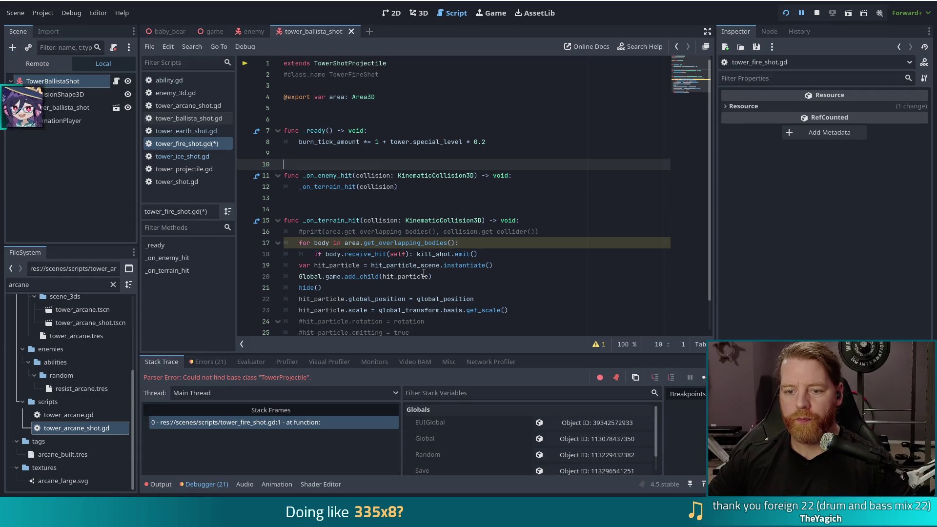
{"action": "scroll", "coordinate": [333, 231], "scroll_direction": "down", "scroll_amount": 1}
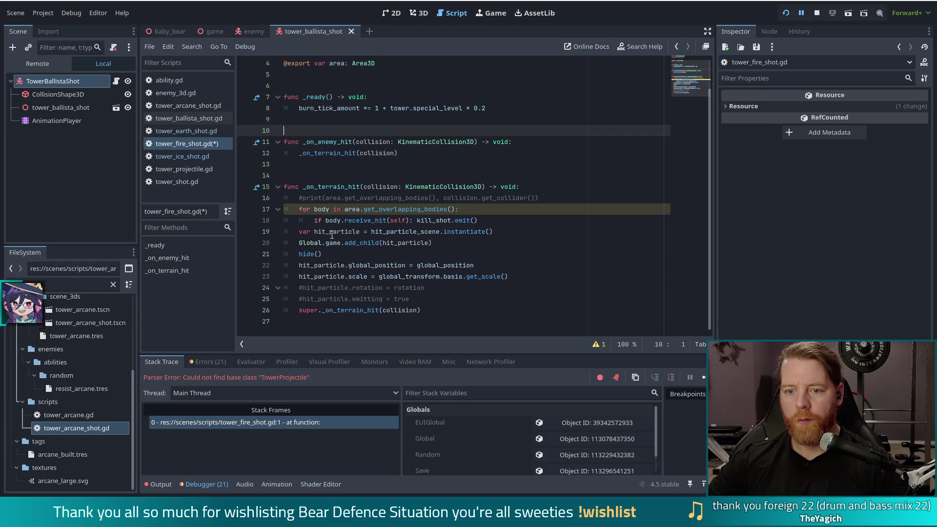
{"action": "left_click", "coordinate": [704, 378]}
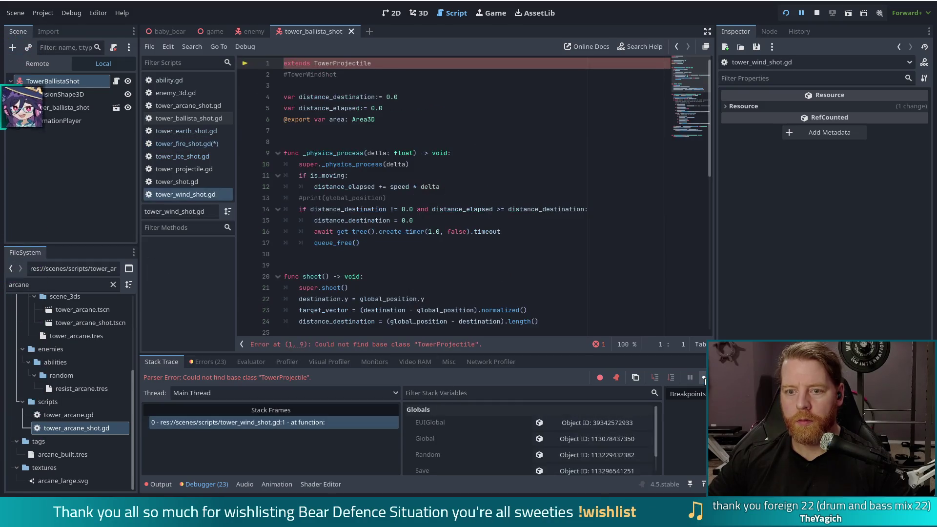
{"action": "type", "text": "t"}
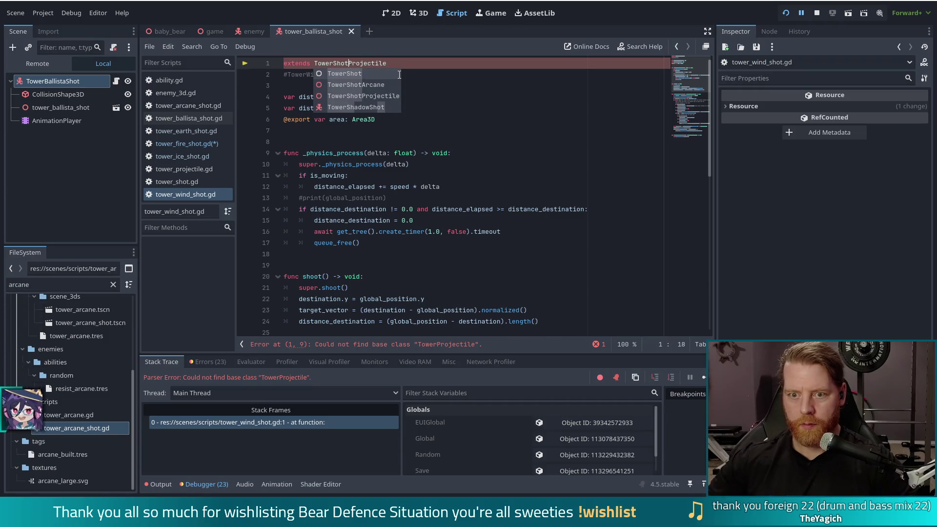
{"action": "left_click", "coordinate": [704, 377]}
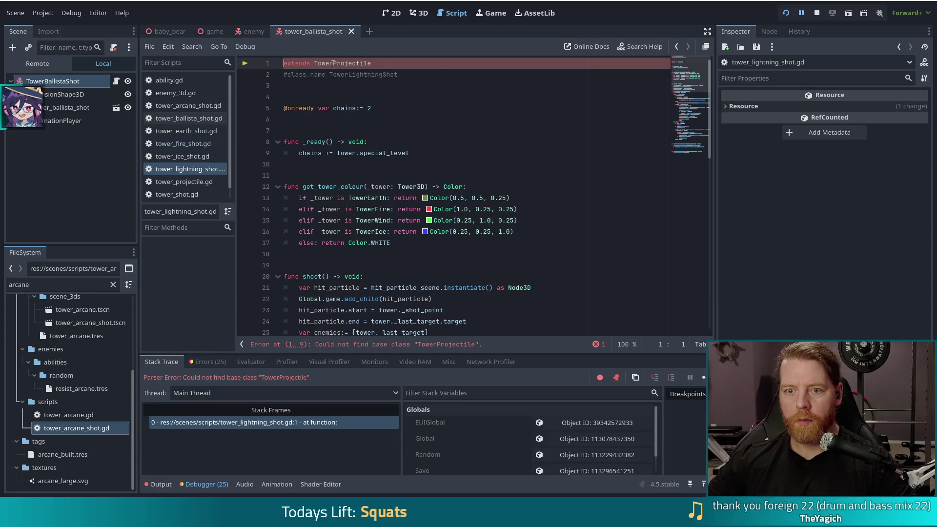
{"action": "left_click", "coordinate": [703, 378]}
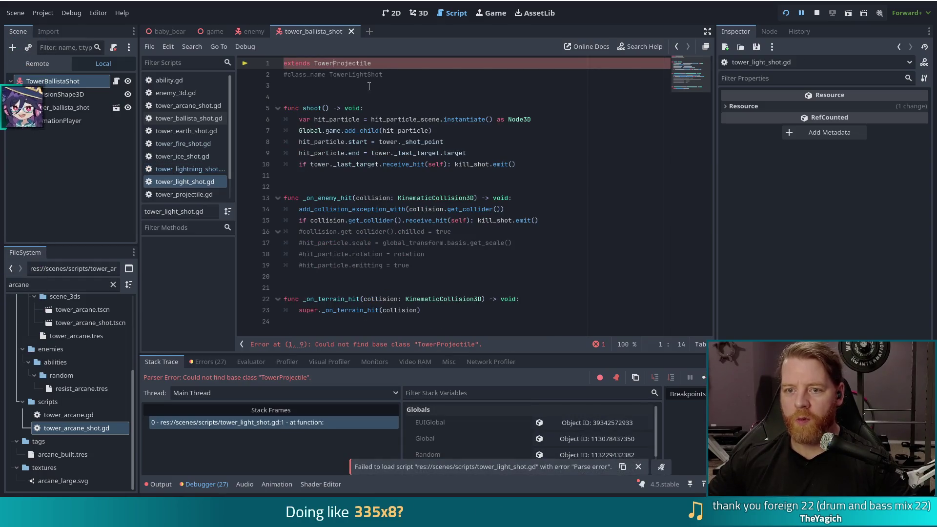
{"action": "type", "text": "t"}
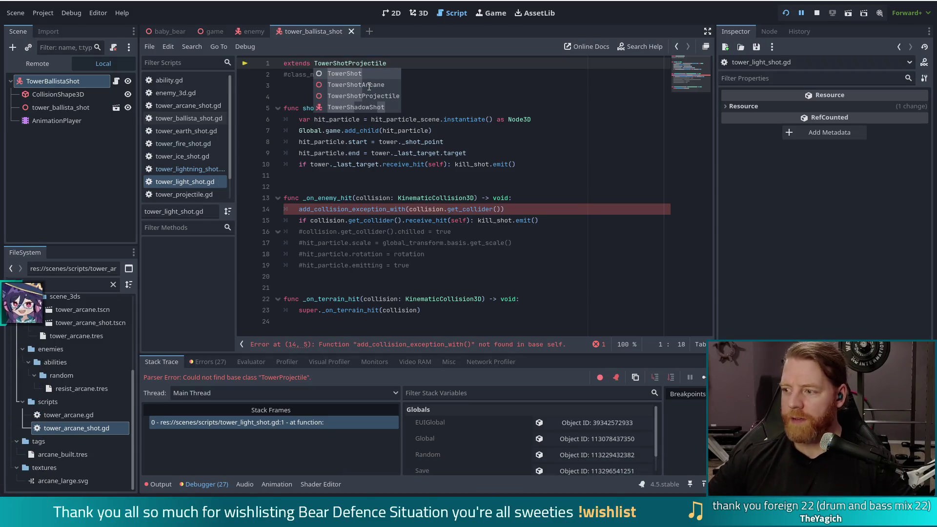
Prefix line 14 of tower_light_shot.gd with body., fix tower_shadow_shot.gd's base class, and run with F5
{"action": "left_click", "coordinate": [306, 210]}
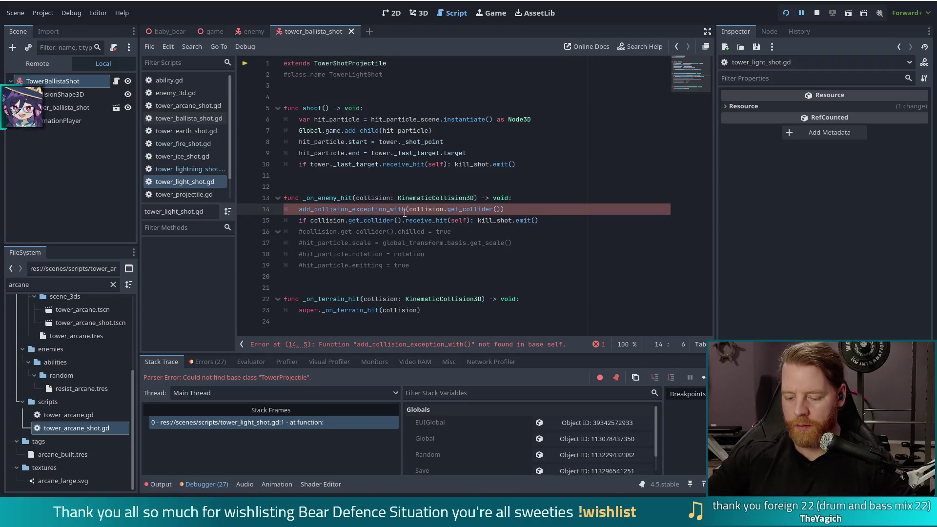
{"action": "type", "text": "dy."}
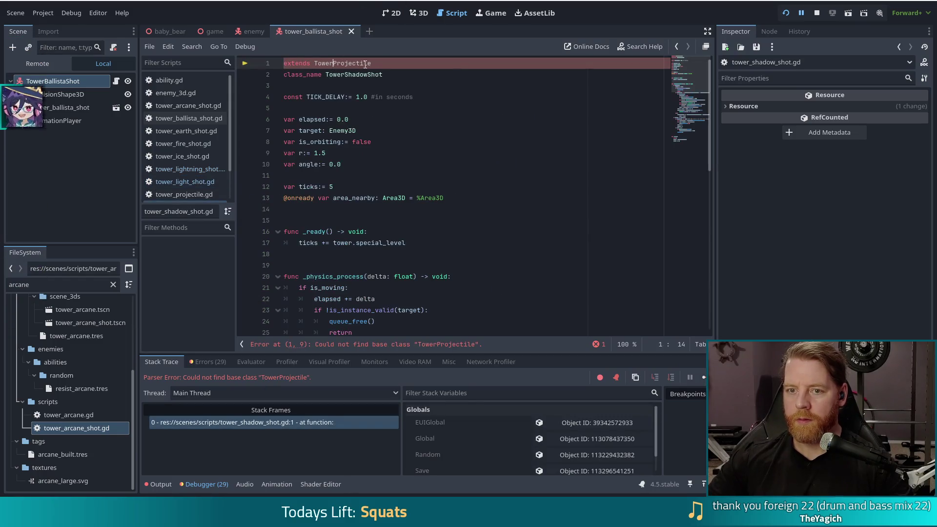
{"action": "type", "text": "hot"}
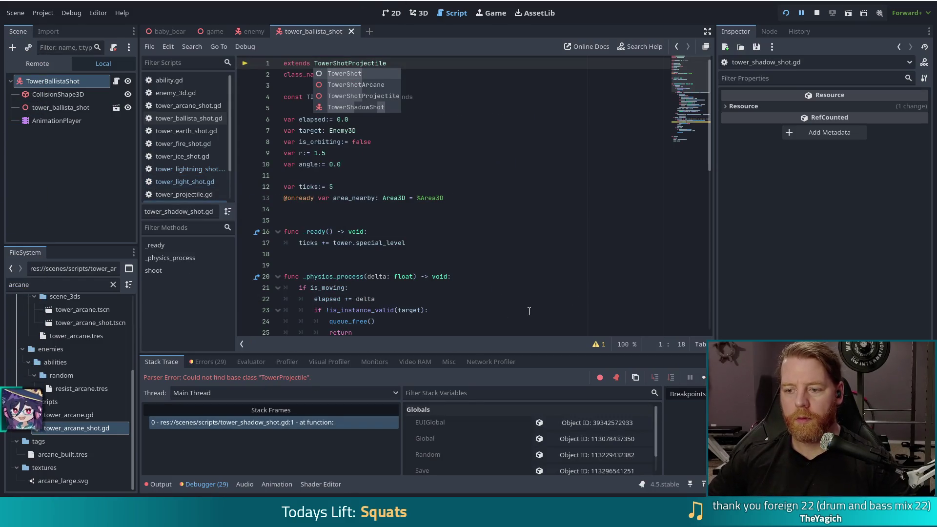
{"action": "key", "text": "F5"}
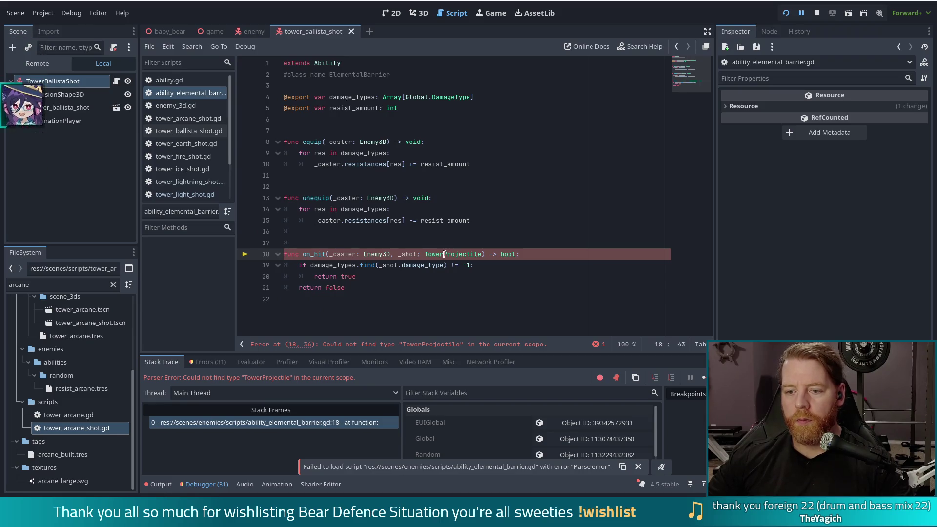
Retype _shot as TowerShot in ability_elemental_barrier.gd and ability_blocking.gd, continuing after each fix
{"action": "type", "text": "t"}
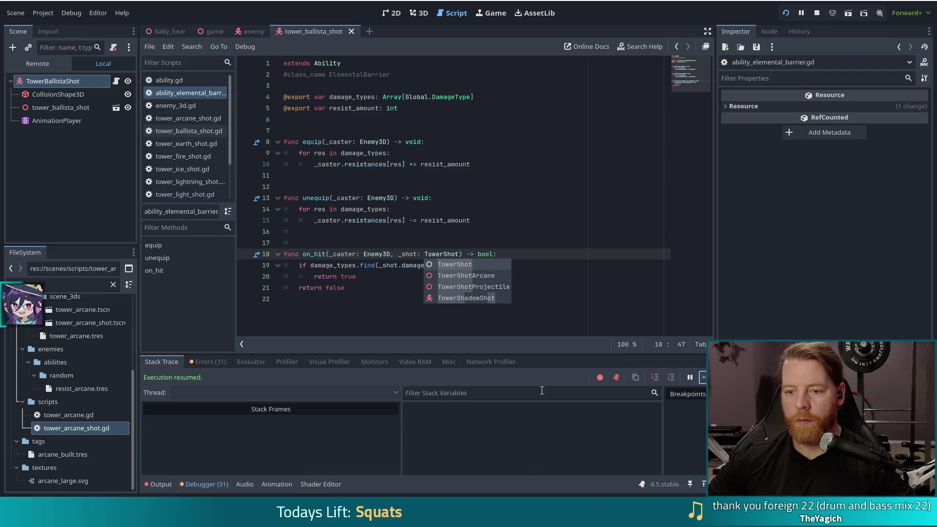
{"action": "left_click", "coordinate": [355, 258]}
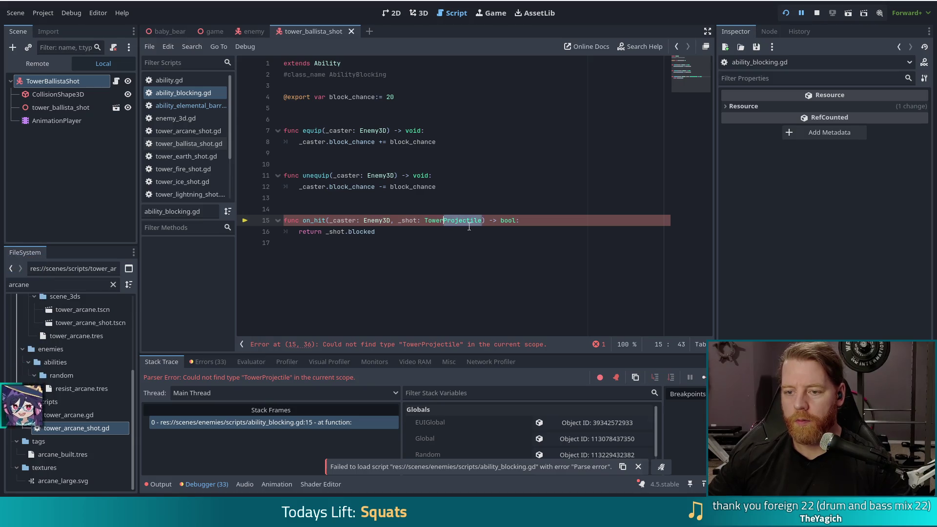
{"action": "type", "text": "hot"}
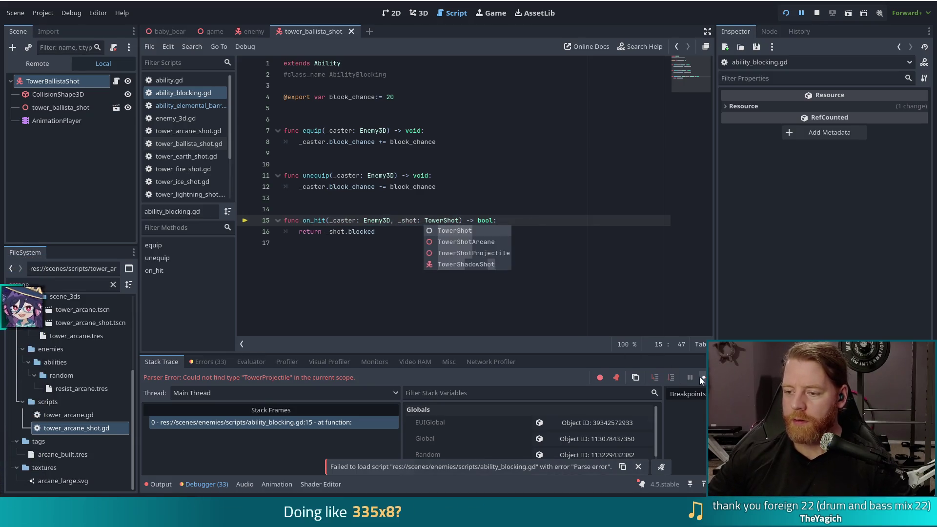
{"action": "left_click", "coordinate": [700, 377]}
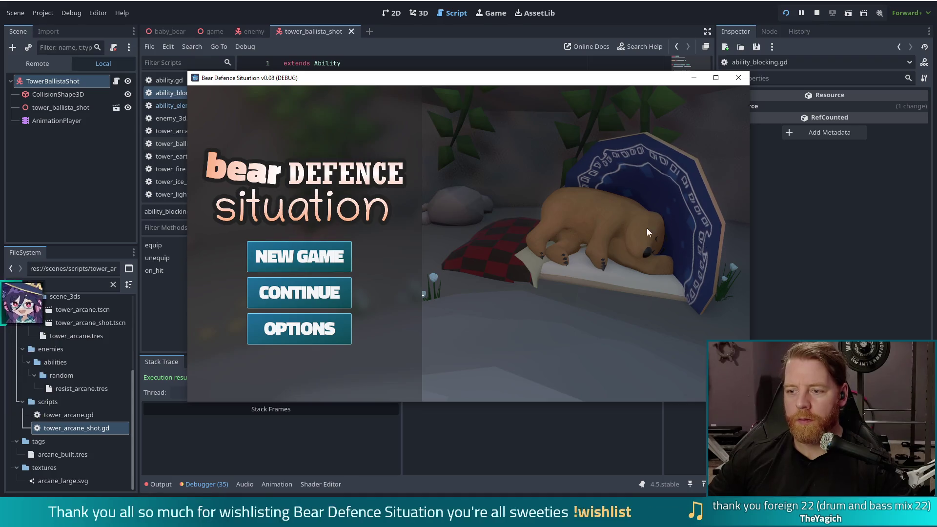
Start a NEW GAME in the running build, then relaunch the project
{"action": "left_click", "coordinate": [300, 257]}
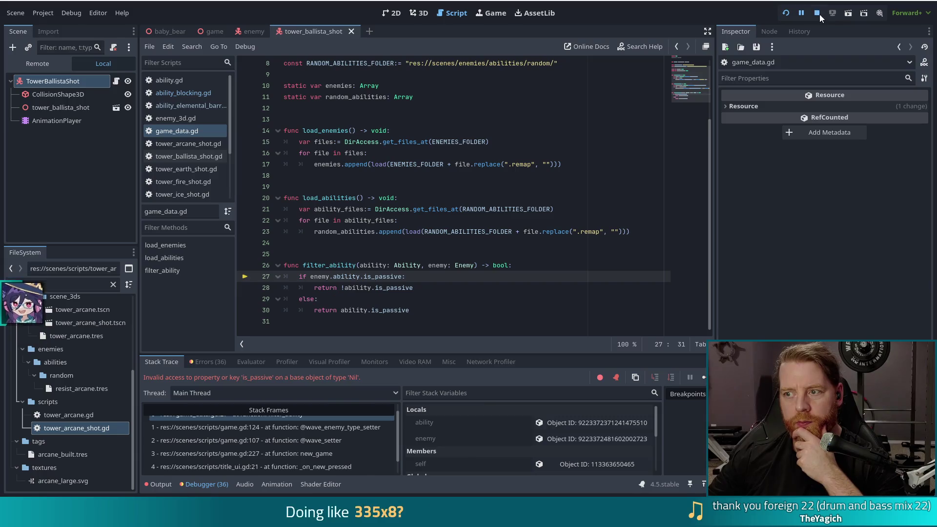
{"action": "left_click", "coordinate": [786, 12]}
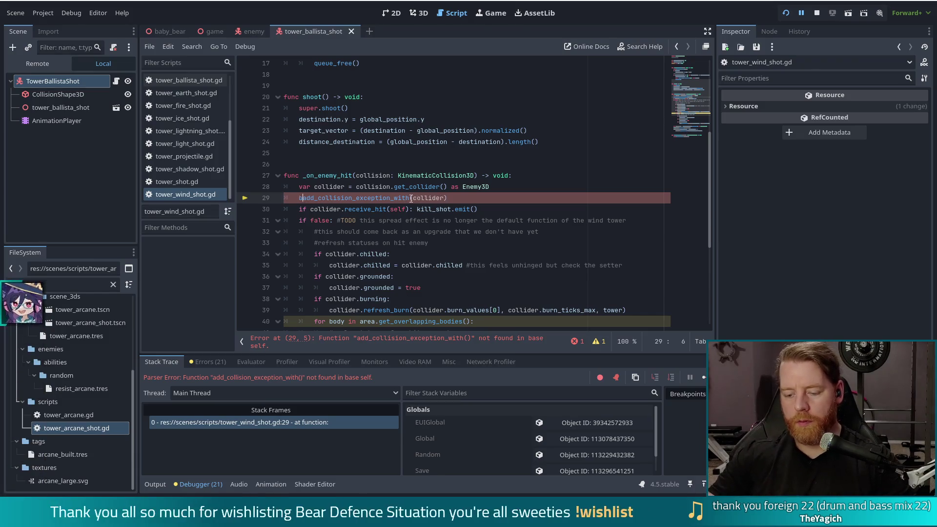
In tower_wind_shot.gd, prefix line 29 with body. and restore the class_name TowerWindShot declaration
{"action": "key", "text": "Home"}
{"action": "type", "text": "body."}
{"action": "scroll", "coordinate": [497, 135], "scroll_direction": "up", "scroll_amount": 5}
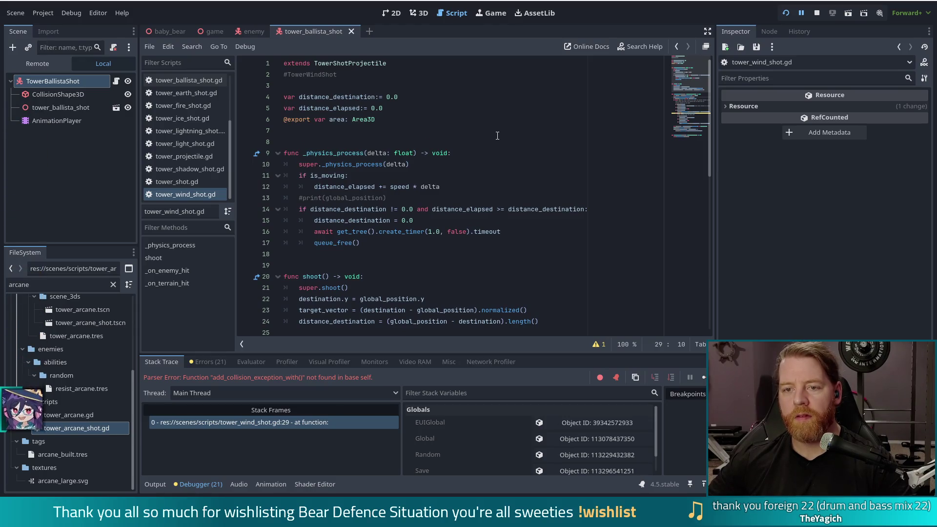
{"action": "left_click", "coordinate": [288, 74]}
{"action": "type", "text": "_name"}
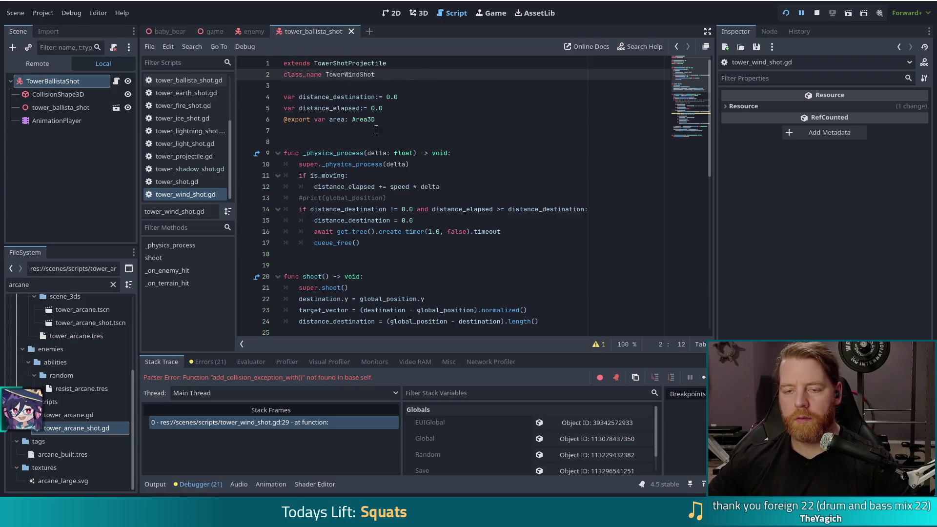
Relaunch the game, then prefix line 62 of tower_lightning_shot.gd with body. and save to rerun
{"action": "left_click", "coordinate": [785, 14]}
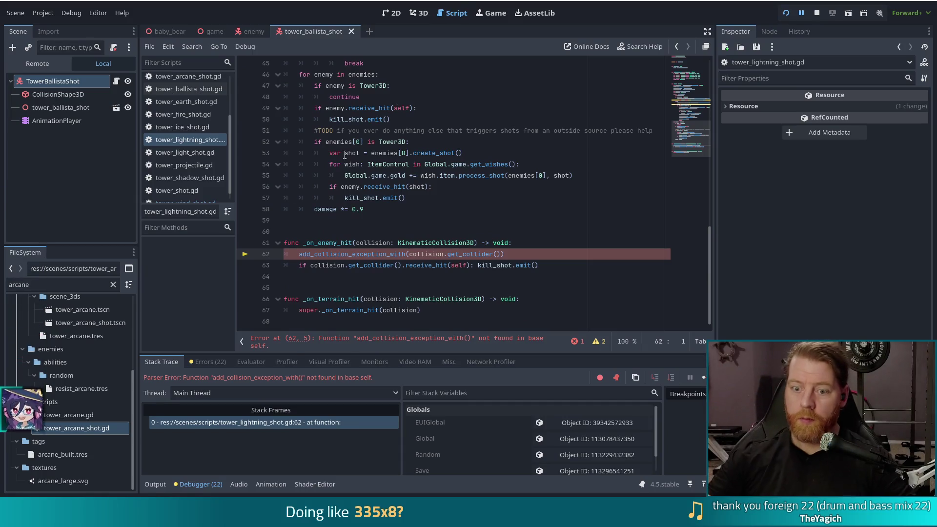
{"action": "key", "text": "Home"}
{"action": "type", "text": "body."}
{"action": "key", "text": "ctrl+s"}
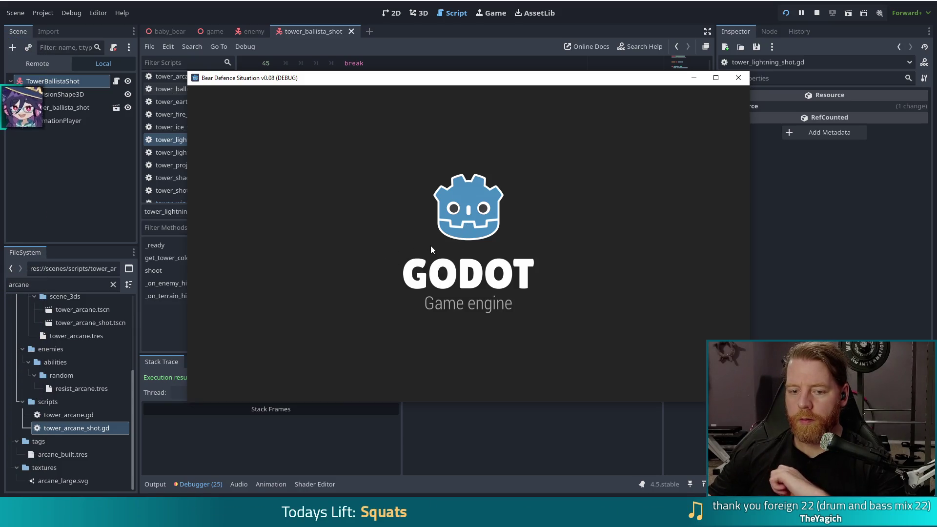
Start a new game and play a two-pair of cards as a ballista tower
{"action": "left_click", "coordinate": [306, 258]}
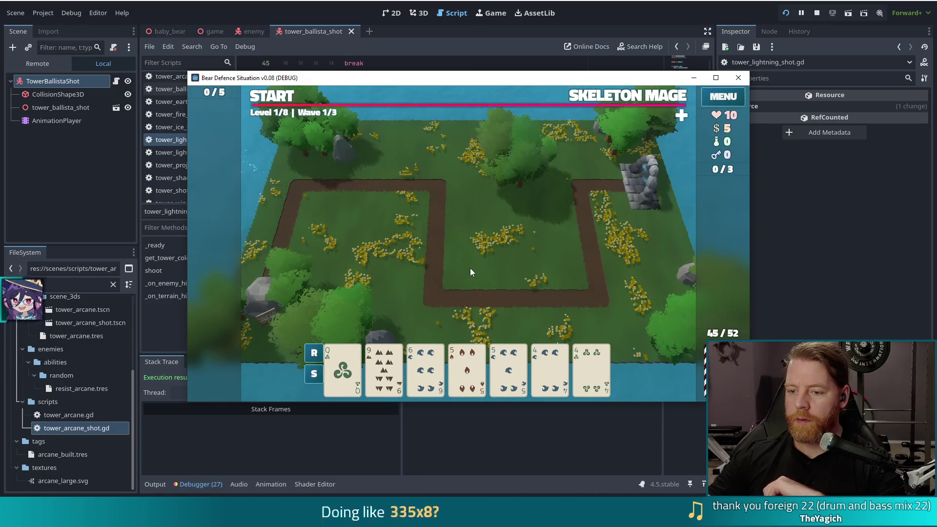
{"action": "left_click", "coordinate": [467, 368]}
{"action": "left_click", "coordinate": [519, 368]}
{"action": "left_click", "coordinate": [550, 368]}
{"action": "left_click", "coordinate": [592, 368]}
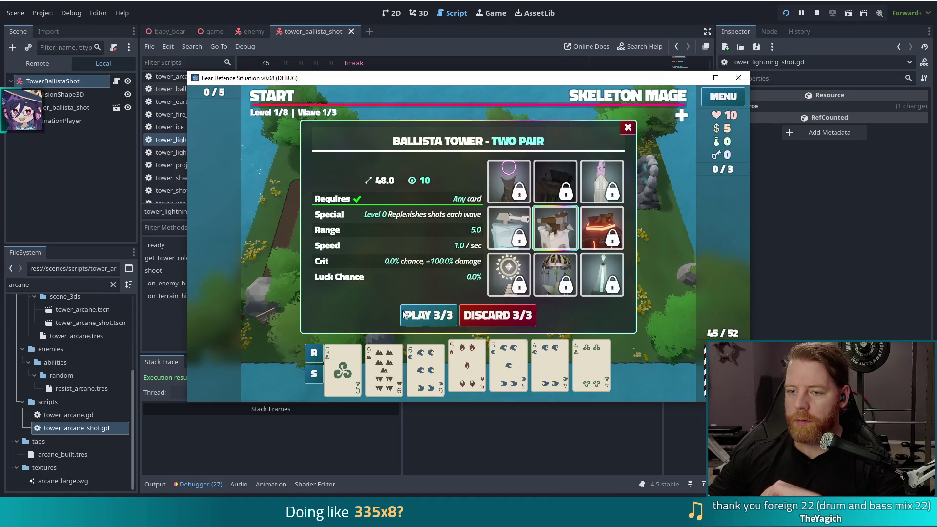
{"action": "left_click", "coordinate": [426, 321]}
Place the ballista tower on the map, start the first wave, then stop the game with F8
{"action": "left_click", "coordinate": [557, 263]}
{"action": "left_click", "coordinate": [273, 104]}
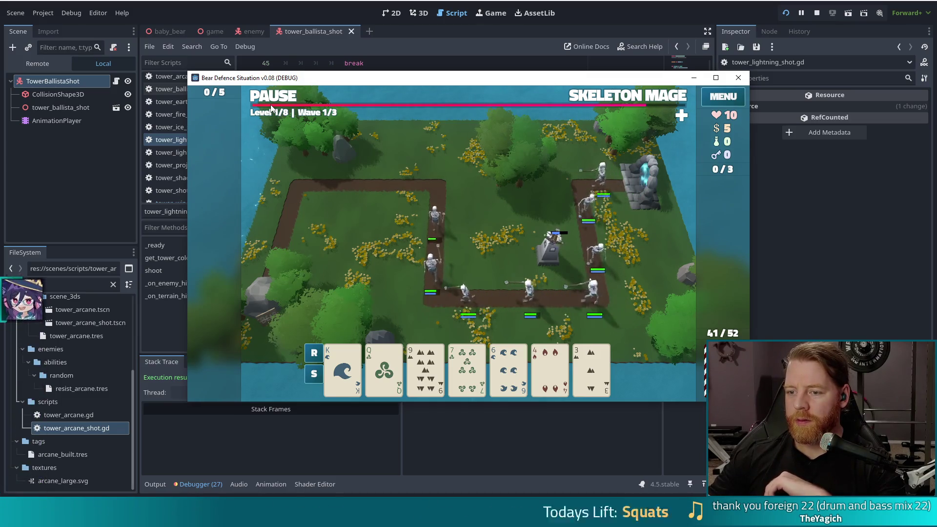
{"action": "key", "text": "F8"}
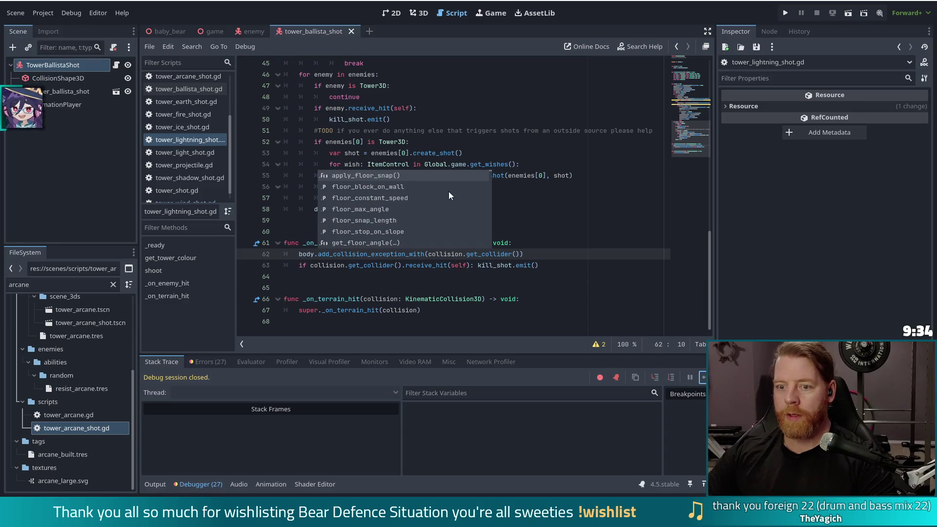
Dismiss the code suggestions and switch the script editor to tower_shot.gd
{"action": "left_click", "coordinate": [451, 130]}
{"action": "left_click", "coordinate": [443, 190]}
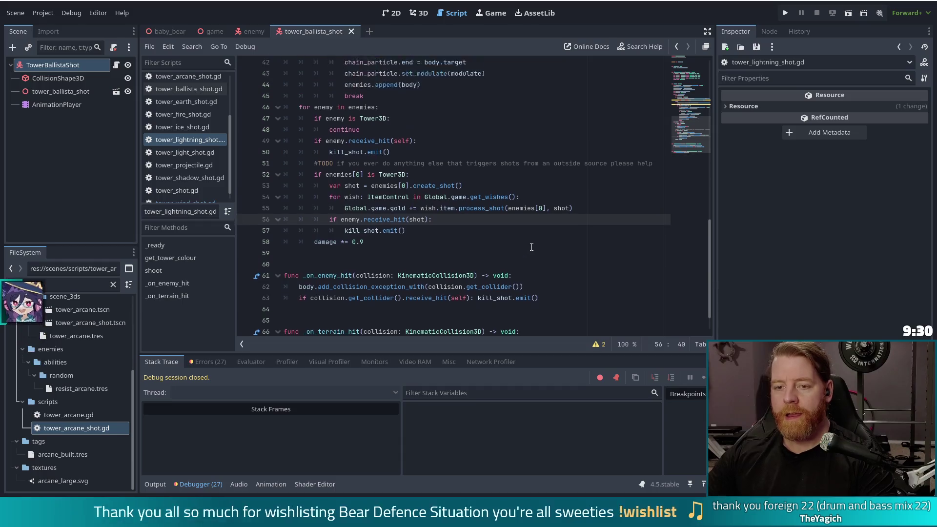
{"action": "scroll", "coordinate": [527, 246], "scroll_direction": "up", "scroll_amount": 15}
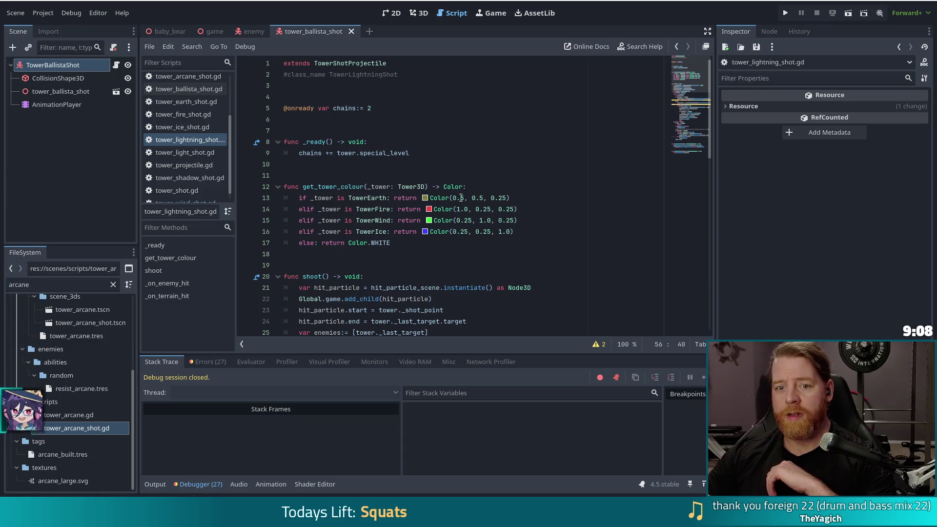
{"action": "left_click", "coordinate": [177, 191]}
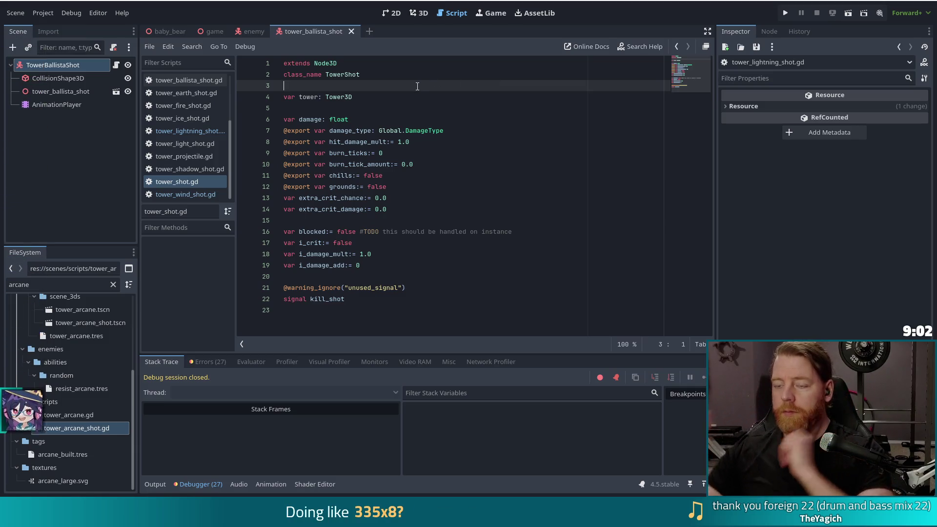
Place the caret at the end of the exported damage_type declaration on line 7 of tower_shot.gd
{"action": "left_click", "coordinate": [359, 122]}
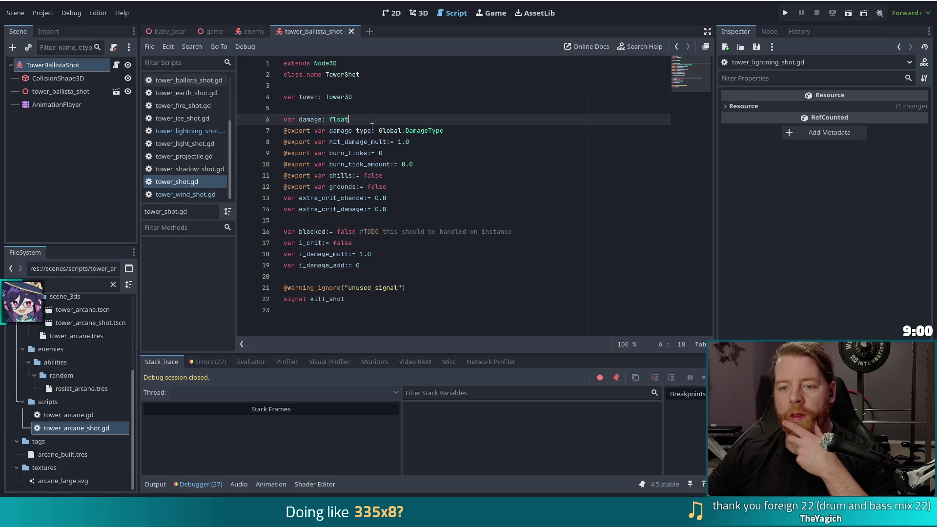
{"action": "left_click", "coordinate": [372, 130]}
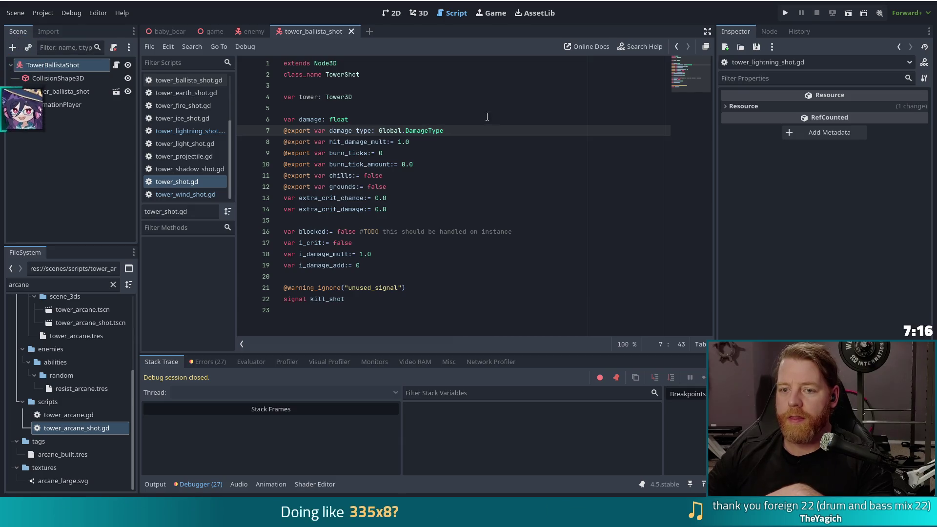
{"action": "left_click", "coordinate": [360, 120]}
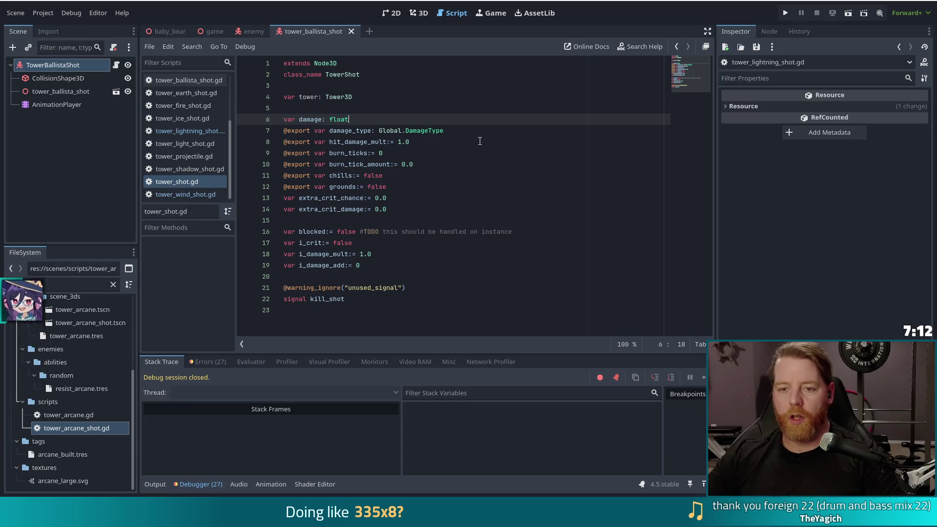
{"action": "left_click", "coordinate": [464, 131]}
{"action": "key", "text": "Return"}
{"action": "type", "text": "@"}
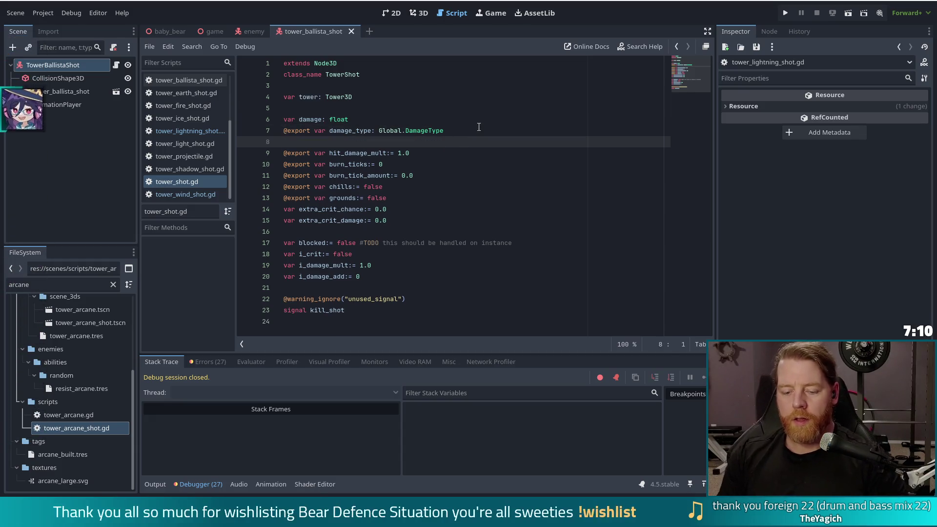
{"action": "type", "text": "export var damag"}
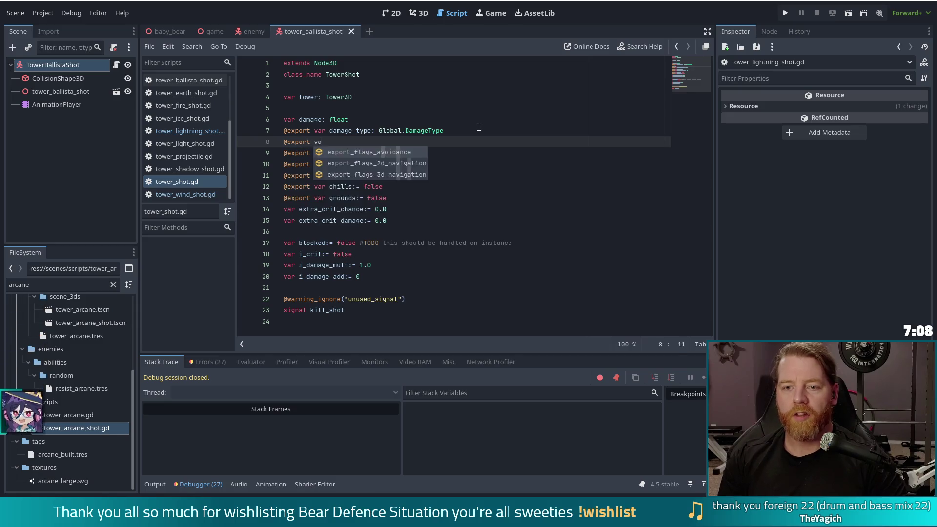
{"action": "type", "text": "es"}
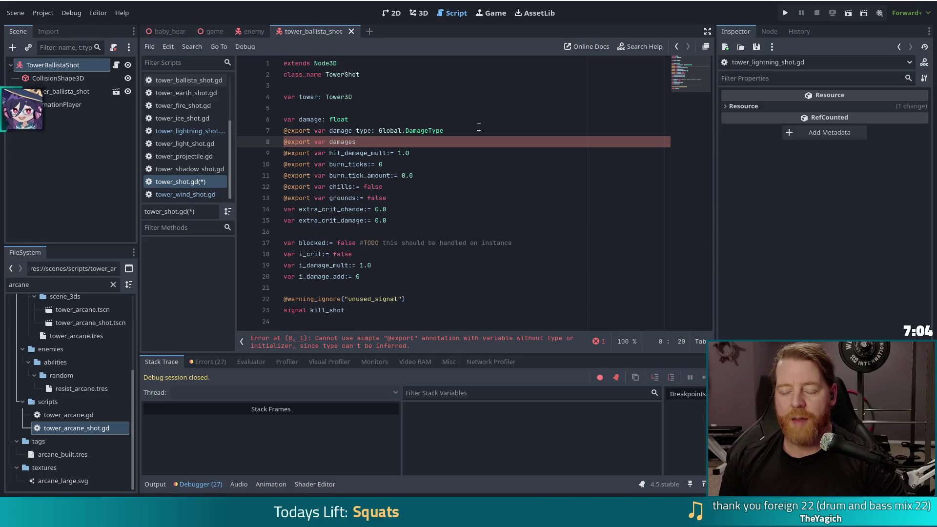
{"action": "key", "text": "BackSpace"}
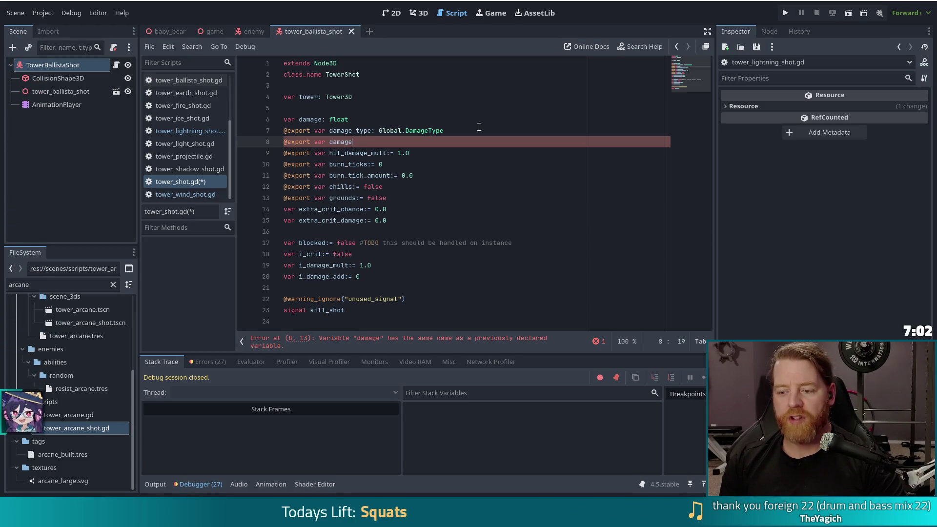
{"action": "type", "text": "types: "}
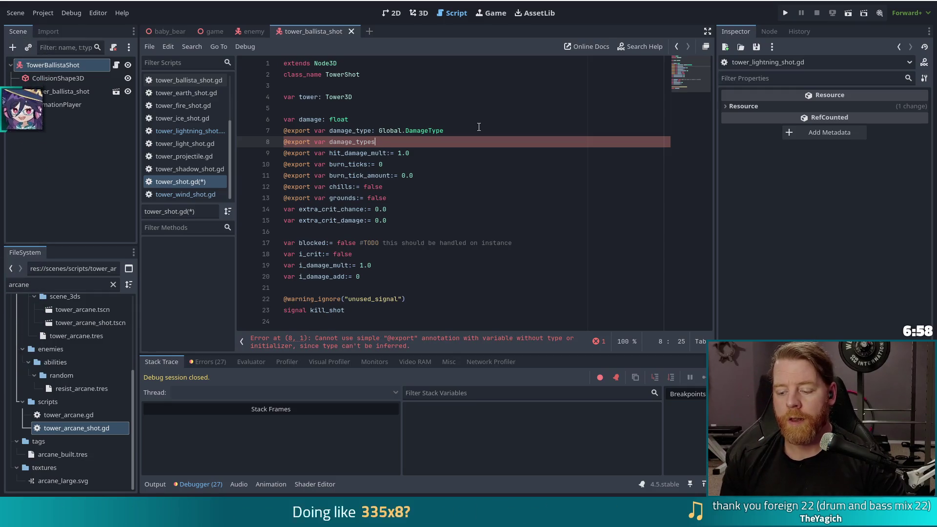
{"action": "type", "text": "Dictionar"}
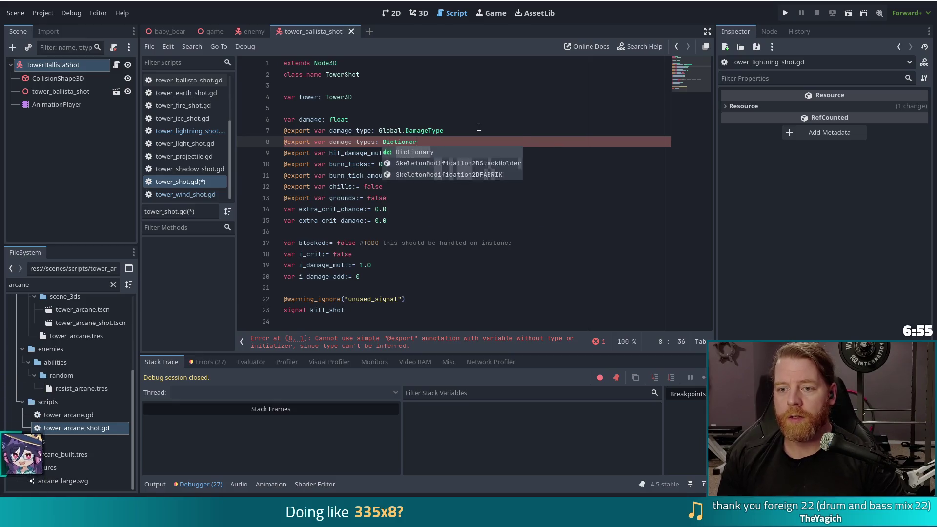
{"action": "key", "text": "Return"}
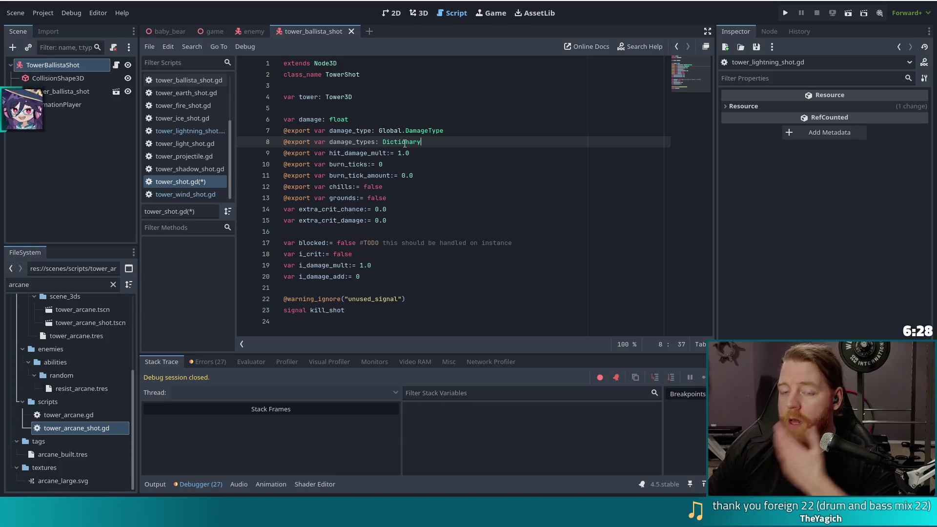
{"action": "mouse_move", "coordinate": [423, 130]}
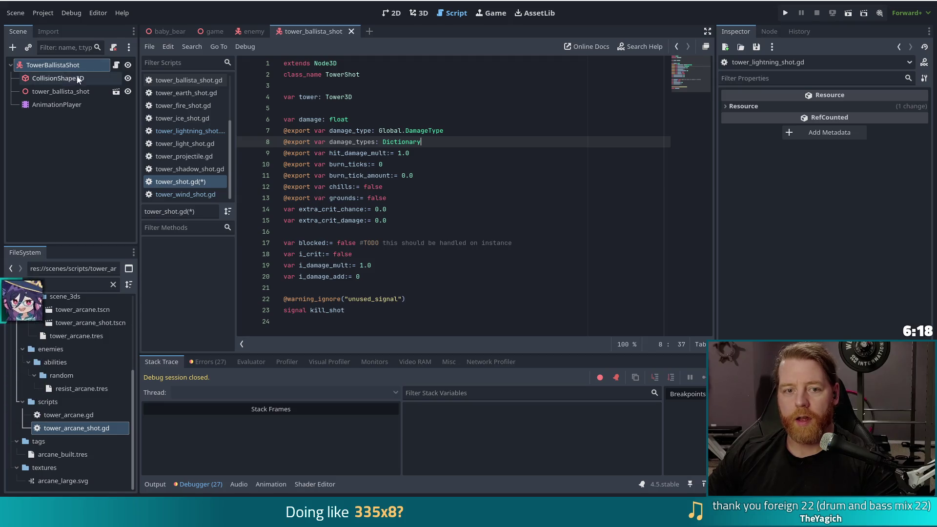
{"action": "left_click", "coordinate": [48, 65]}
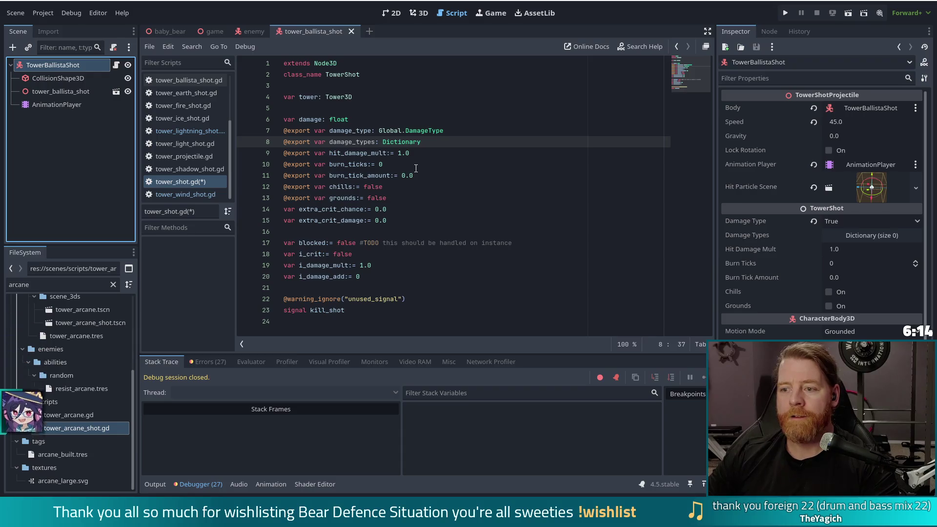
Expand the empty Damage Types dictionary in the Inspector and browse its key type options
{"action": "left_click", "coordinate": [878, 237]}
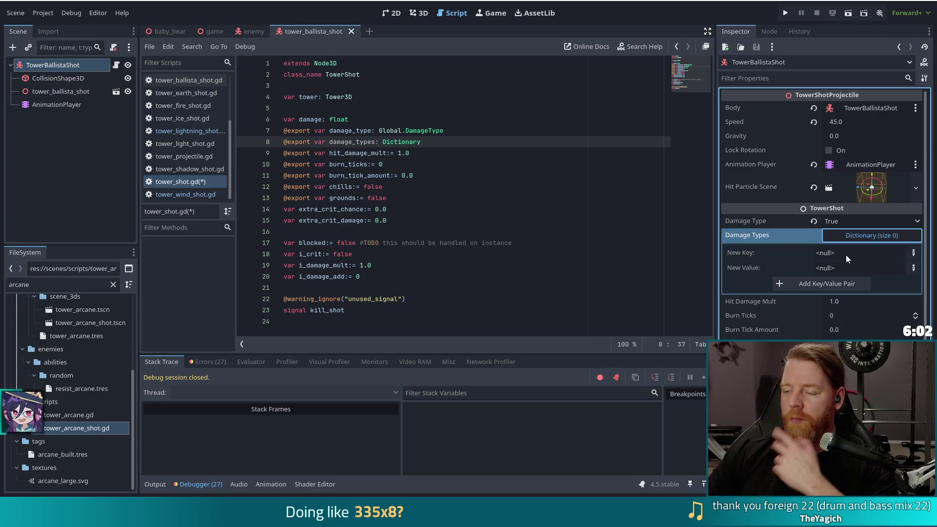
{"action": "left_click", "coordinate": [914, 253]}
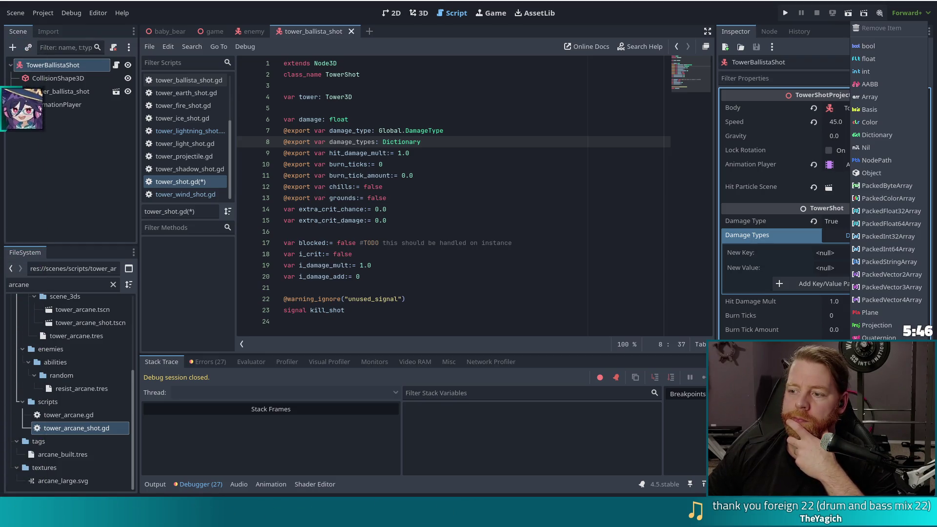
{"action": "left_click", "coordinate": [621, 9]}
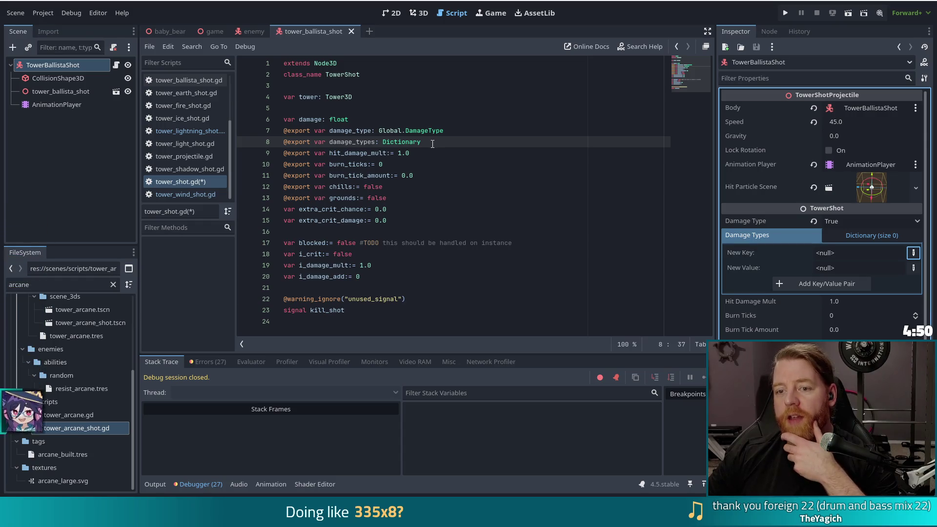
{"action": "left_click", "coordinate": [455, 133]}
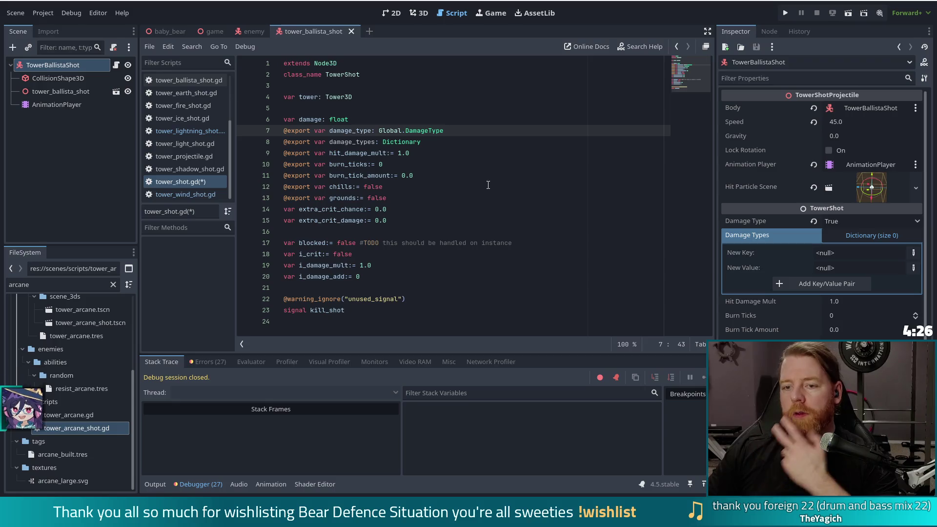
{"action": "key", "text": "Down"}
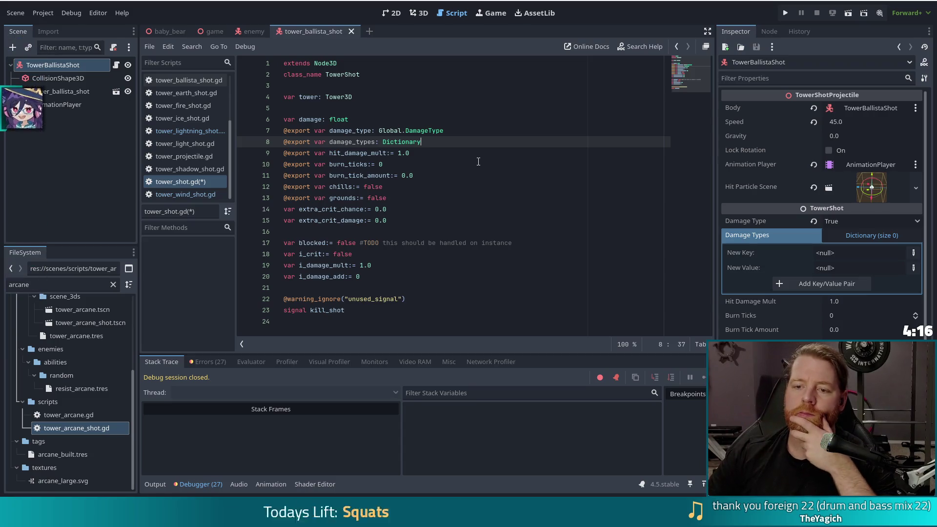
{"action": "left_click_drag", "start_coordinate": [460, 145], "coordinate": [468, 131]}
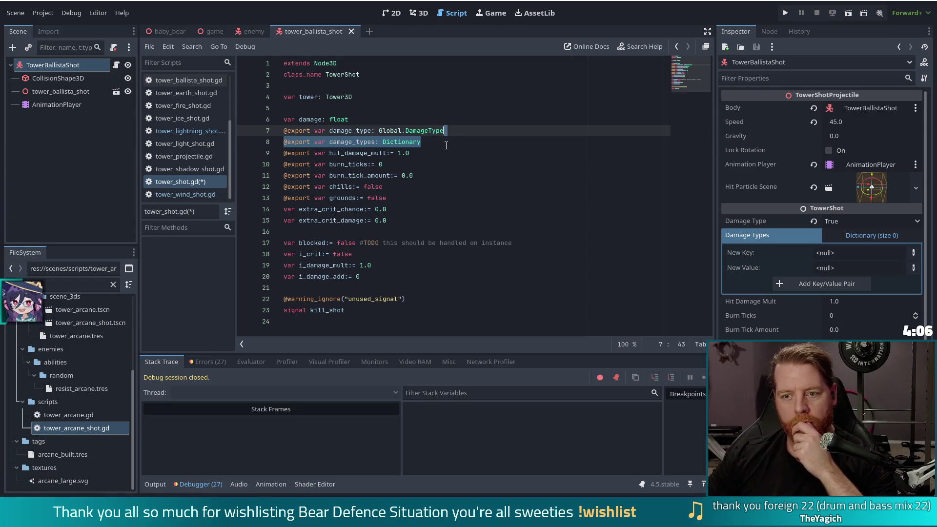
{"action": "left_click", "coordinate": [454, 140]}
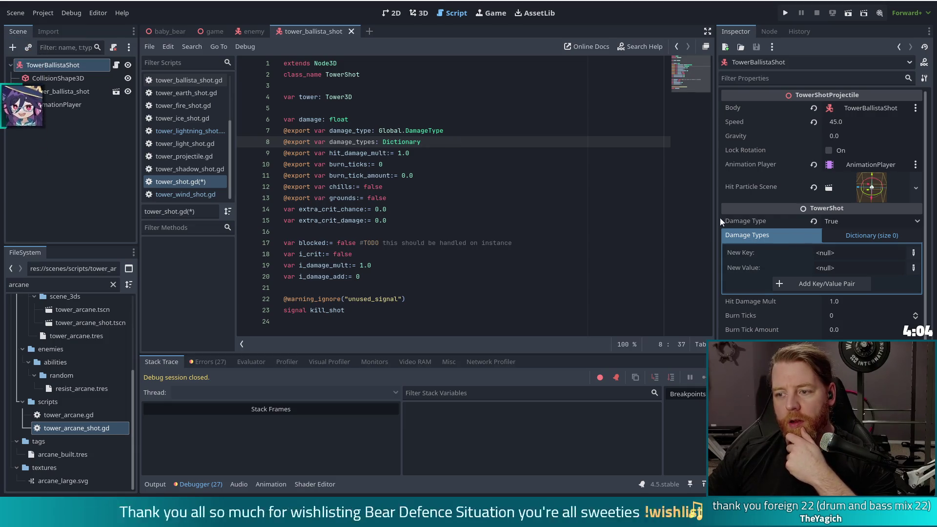
{"action": "mouse_move", "coordinate": [314, 141]}
{"action": "left_mouse_down"}
{"action": "mouse_move", "coordinate": [292, 131]}
{"action": "mouse_move", "coordinate": [332, 152]}
{"action": "mouse_move", "coordinate": [314, 141]}
{"action": "left_mouse_up"}
{"action": "key", "text": "shift+Home"}
{"action": "key", "text": "BackSpace"}
{"action": "key", "text": "ctrl+s"}
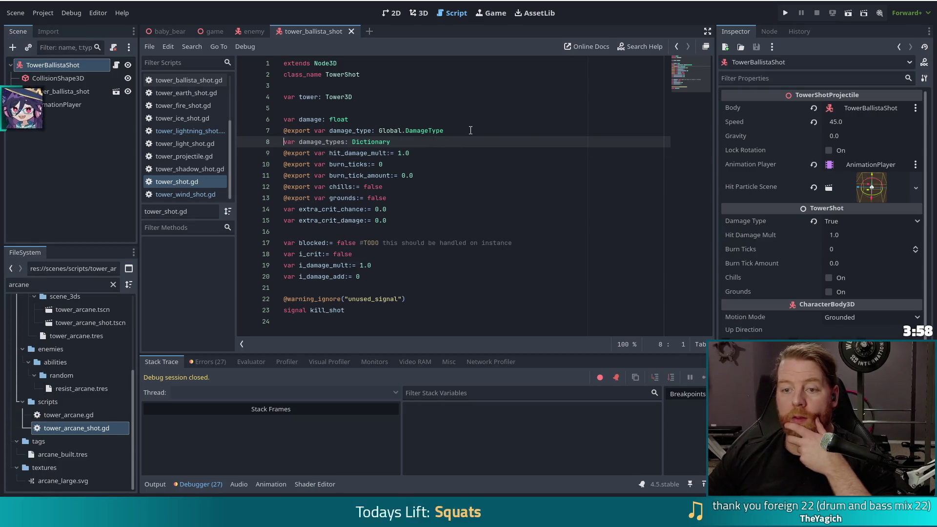
{"action": "left_click", "coordinate": [470, 130]}
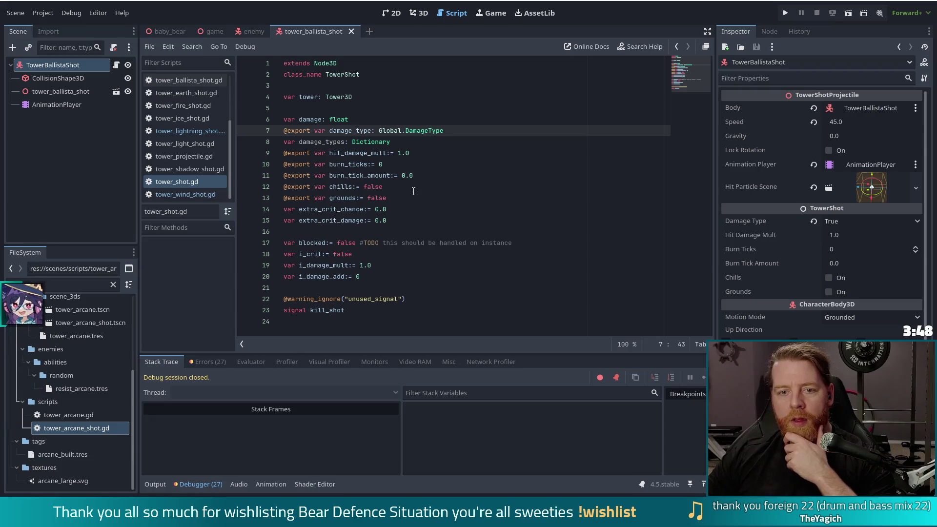
Open tower_ballista_shot.gd and select the existing arcane text in the FileSystem filter
{"action": "left_click", "coordinate": [180, 81]}
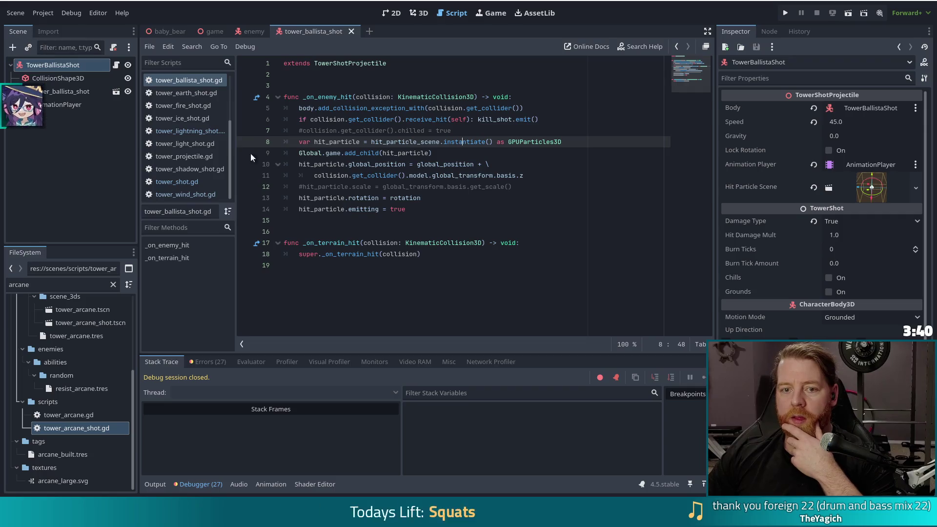
{"action": "scroll", "coordinate": [215, 159], "scroll_direction": "up", "scroll_amount": 3}
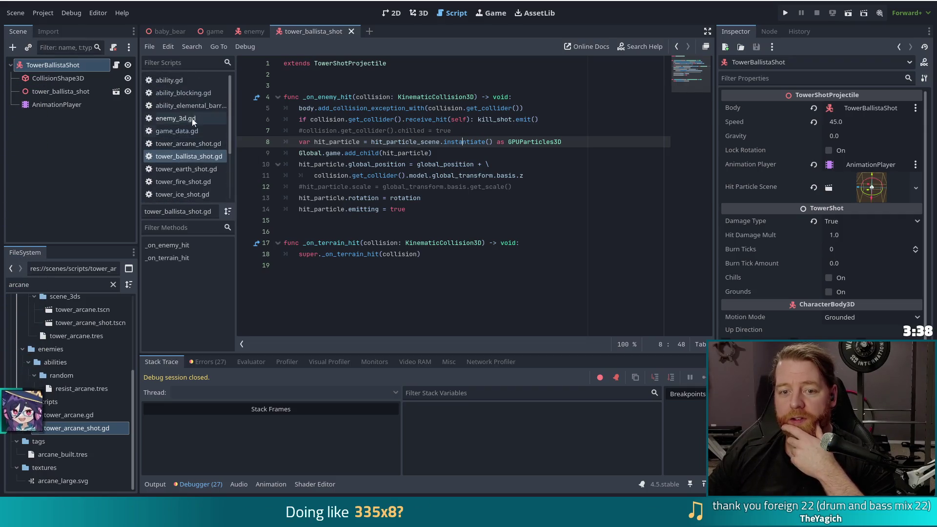
{"action": "scroll", "coordinate": [198, 139], "scroll_direction": "down", "scroll_amount": 2}
{"action": "scroll", "coordinate": [198, 139], "scroll_direction": "down", "scroll_amount": 3}
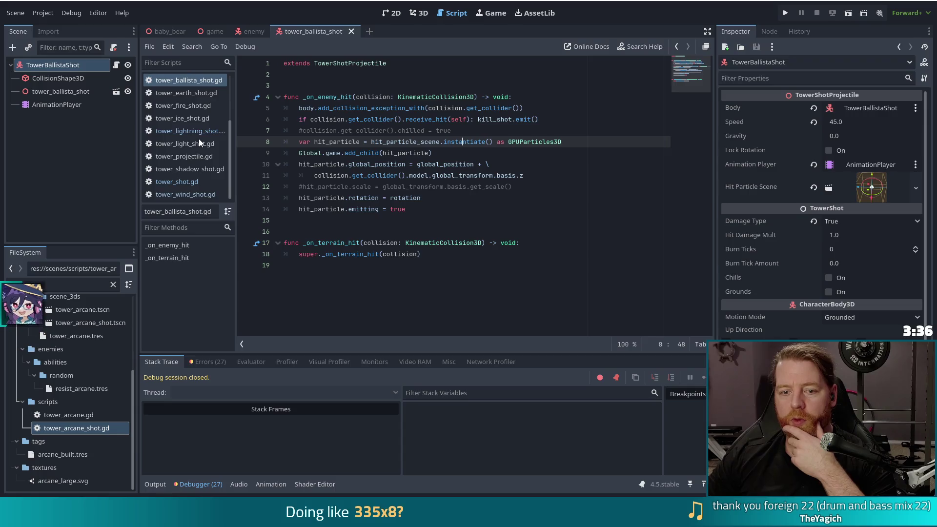
{"action": "left_click", "coordinate": [53, 268]}
{"action": "left_click_drag", "start_coordinate": [55, 288], "coordinate": [2, 281]}
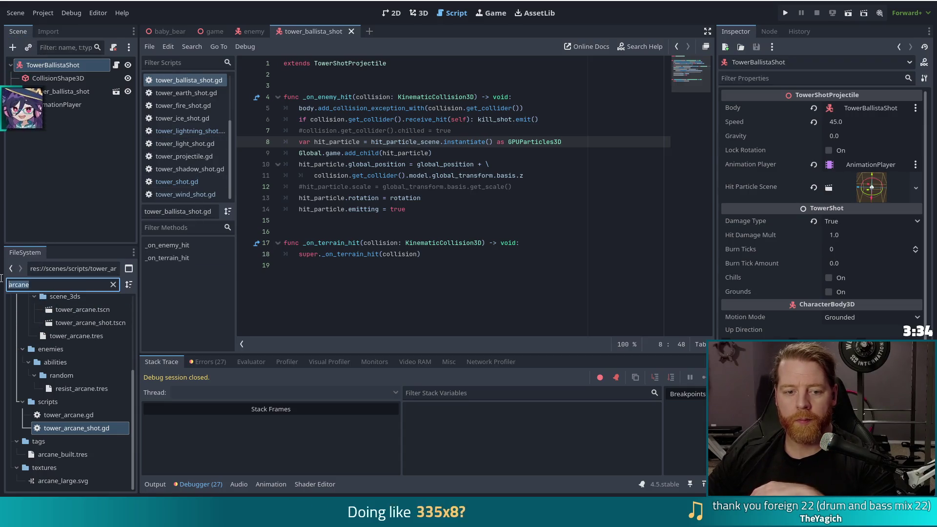
Filter the FileSystem for tower_3d and open tower_3d.gd
{"action": "type", "text": "tower_3d"}
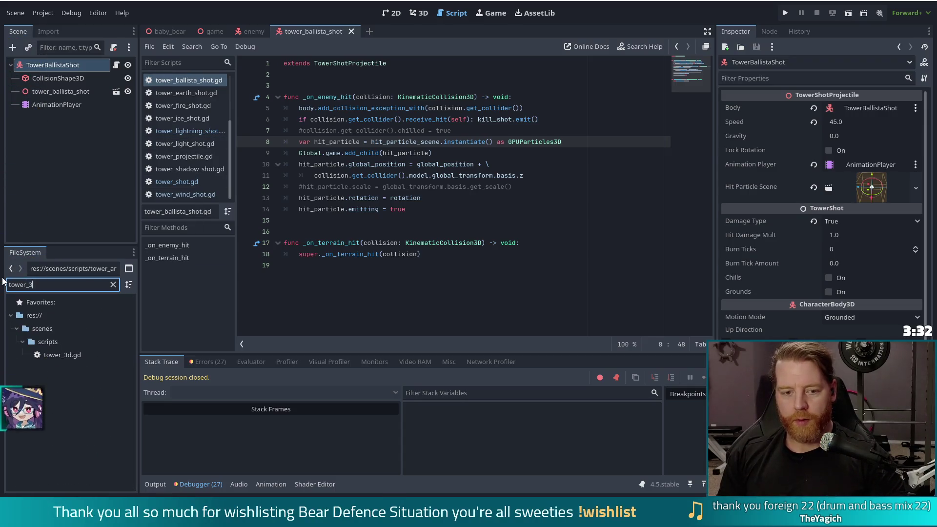
{"action": "left_click", "coordinate": [57, 355]}
{"action": "double_click", "coordinate": [57, 356]}
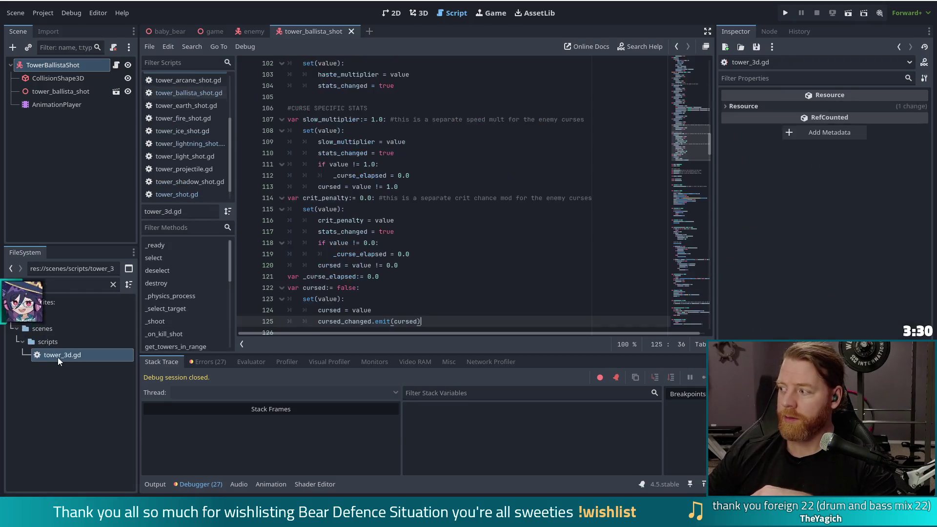
{"action": "left_click", "coordinate": [428, 197]}
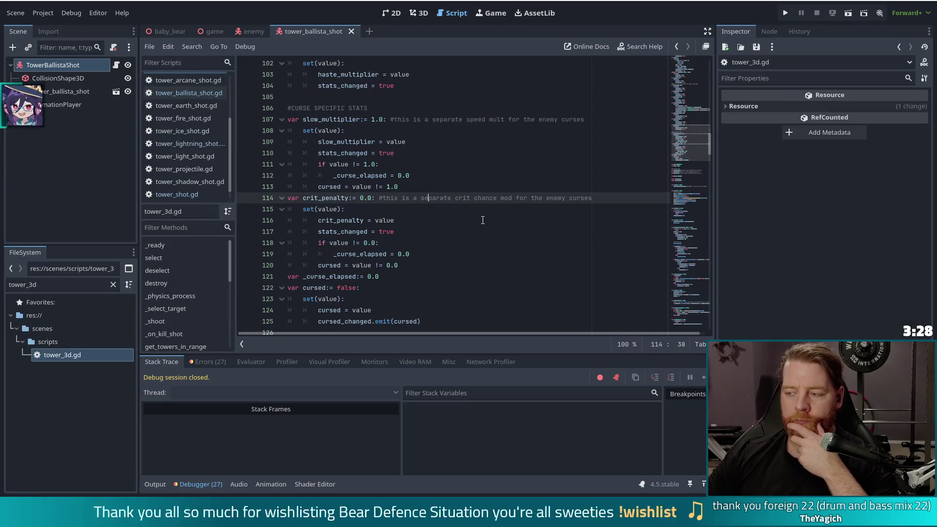
Jump to the create_shot function and place the caret on the instantiate line 269
{"action": "scroll", "coordinate": [485, 217], "scroll_direction": "down", "scroll_amount": 6}
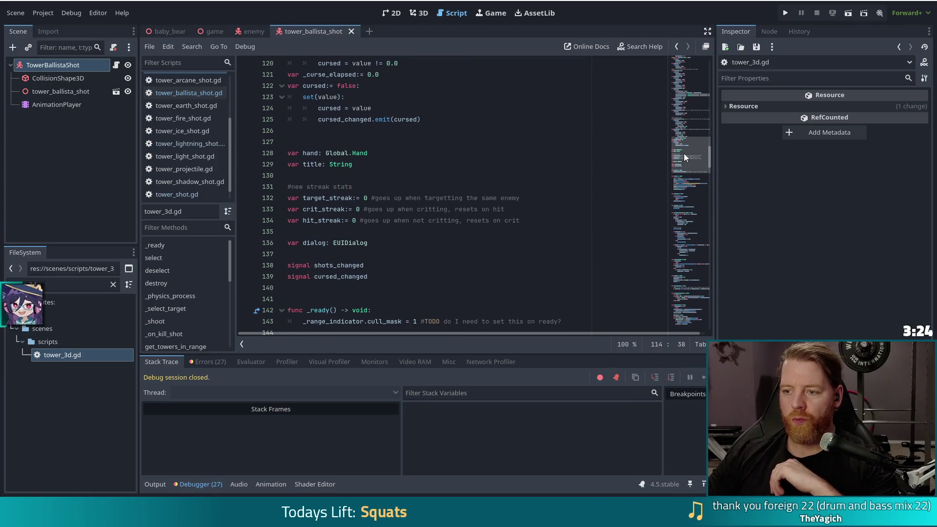
{"action": "left_click_drag", "start_coordinate": [684, 153], "coordinate": [684, 157]}
{"action": "scroll", "coordinate": [205, 295], "scroll_direction": "down", "scroll_amount": 8}
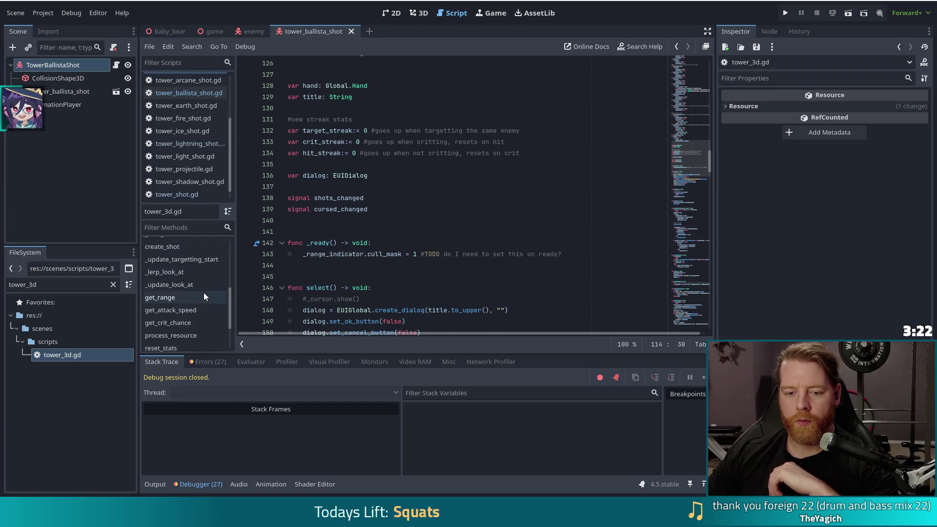
{"action": "scroll", "coordinate": [204, 288], "scroll_direction": "up", "scroll_amount": 1}
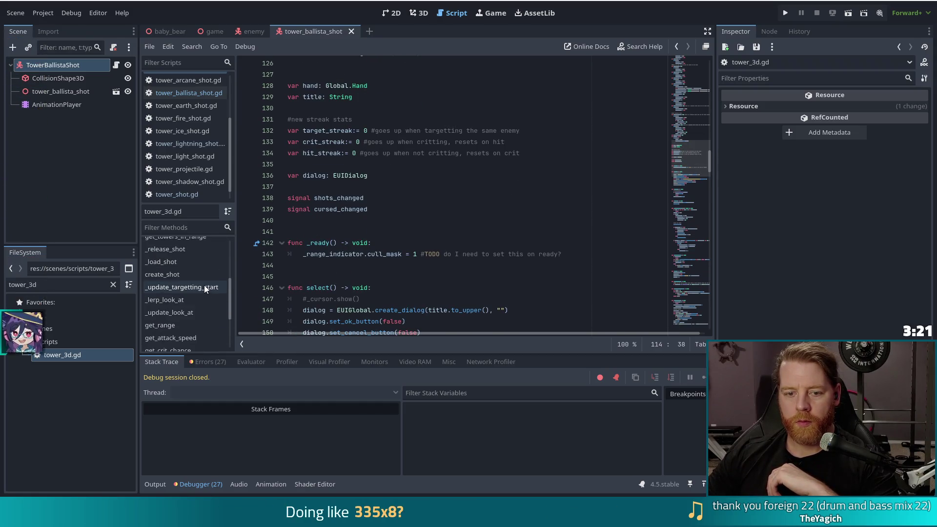
{"action": "left_click", "coordinate": [173, 273]}
{"action": "left_click", "coordinate": [385, 209]}
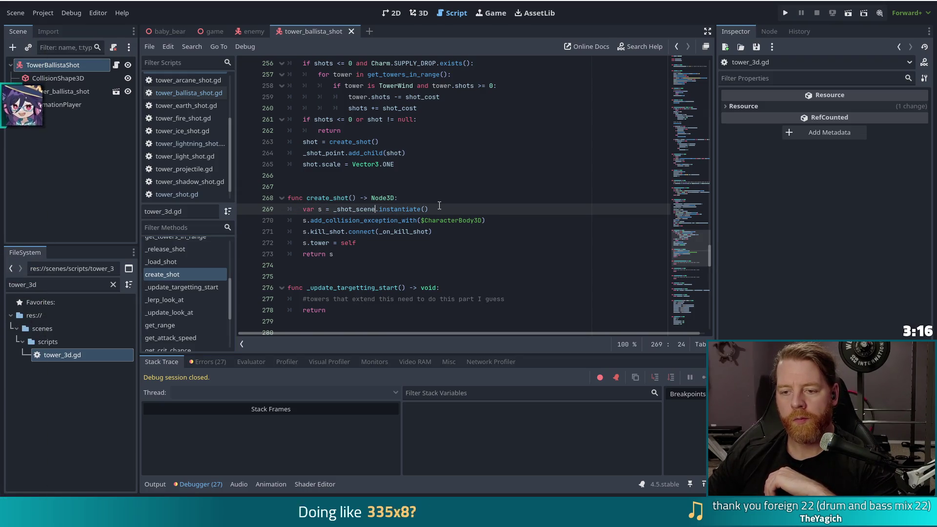
{"action": "left_click", "coordinate": [425, 209]}
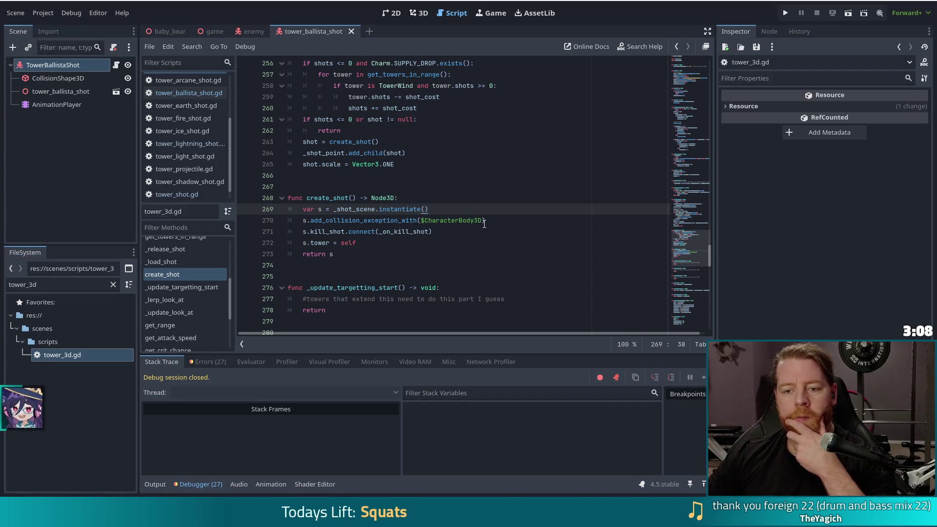
{"action": "left_click", "coordinate": [317, 212]}
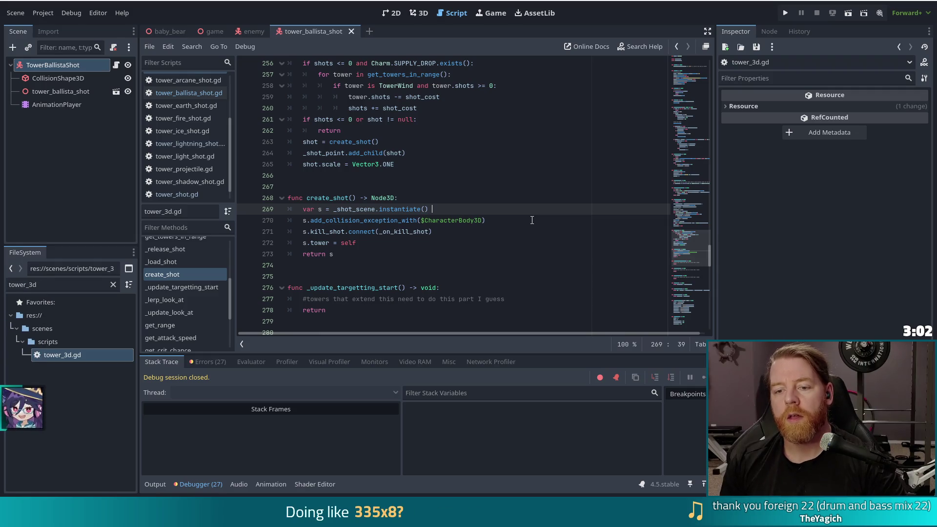
Append 'as TowerShot' to the instantiate line 269 and save
{"action": "type", "text": "as TowerShot"}
{"action": "key", "text": "ctrl+s"}
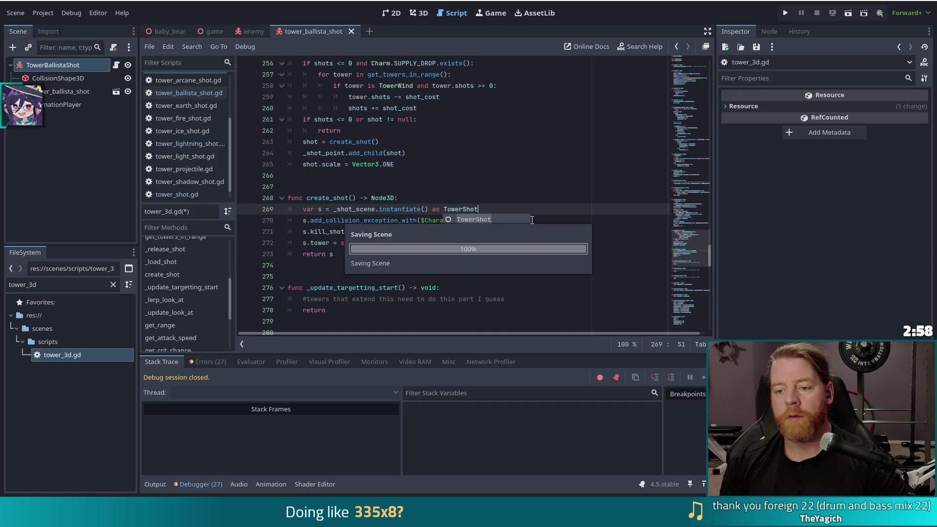
{"action": "left_click", "coordinate": [487, 221]}
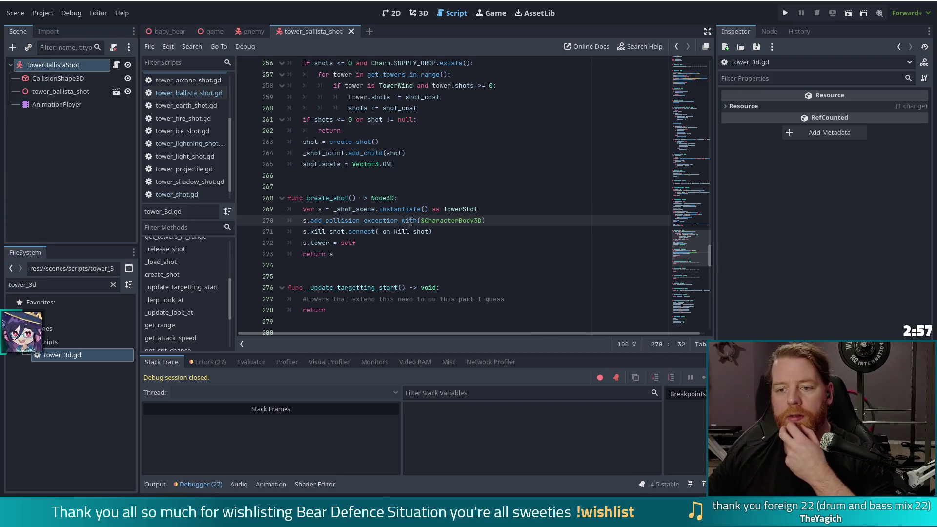
{"action": "left_click", "coordinate": [487, 209]}
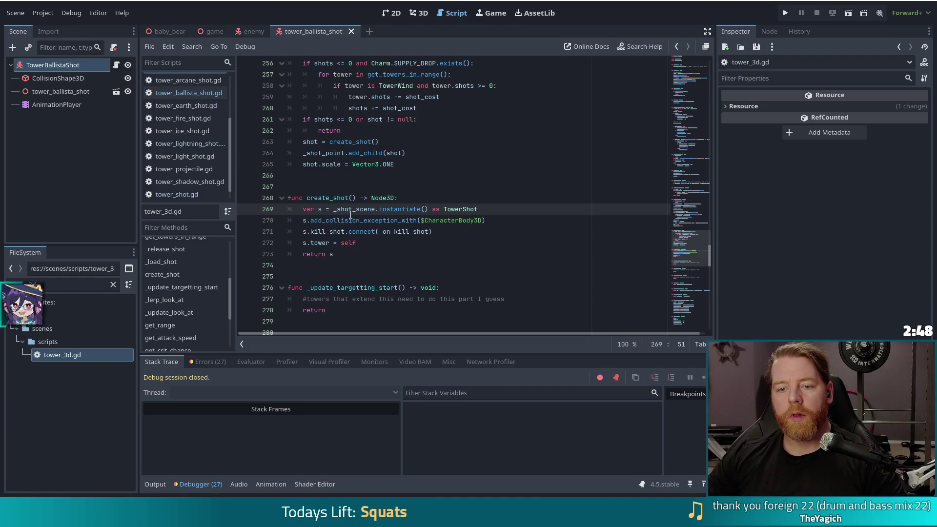
Insert a new empty line 270 below the TowerShot cast line
{"action": "left_click", "coordinate": [484, 220]}
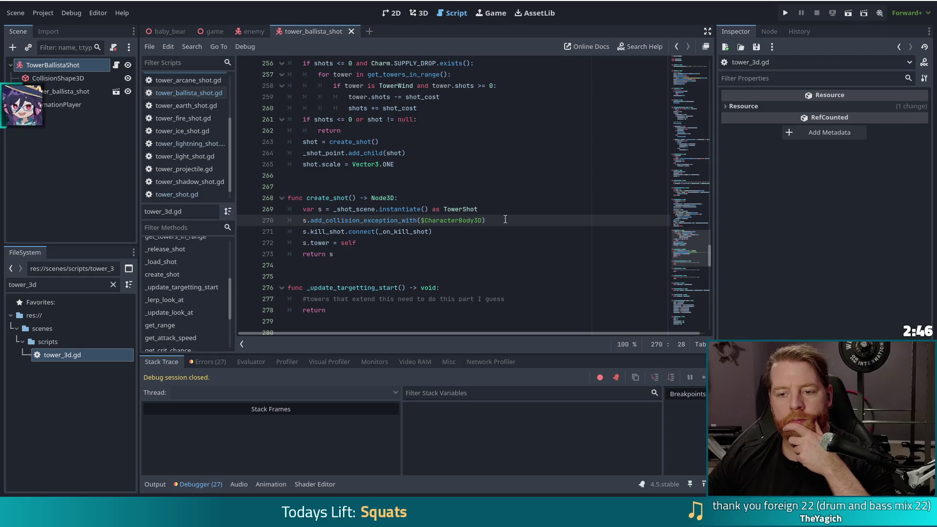
{"action": "mouse_move", "coordinate": [481, 220]}
{"action": "left_mouse_down"}
{"action": "mouse_move", "coordinate": [302, 220]}
{"action": "mouse_move", "coordinate": [470, 221]}
{"action": "left_mouse_up"}
{"action": "triple_click", "coordinate": [401, 224]}
{"action": "left_click", "coordinate": [494, 205]}
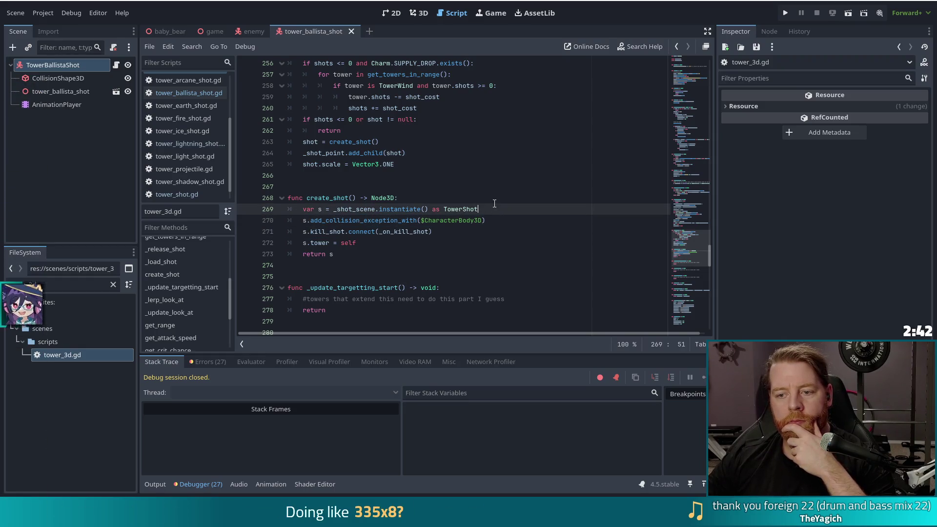
{"action": "key", "text": "Return"}
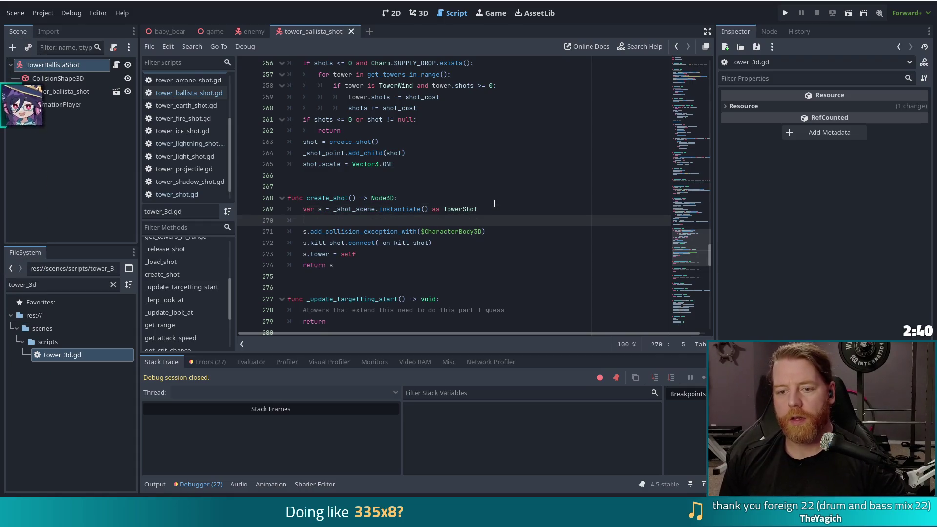
Write the comment '#TODO this exception feature only applies to character bodies' above the collision-exception call
{"action": "type", "text": "#TODO this"}
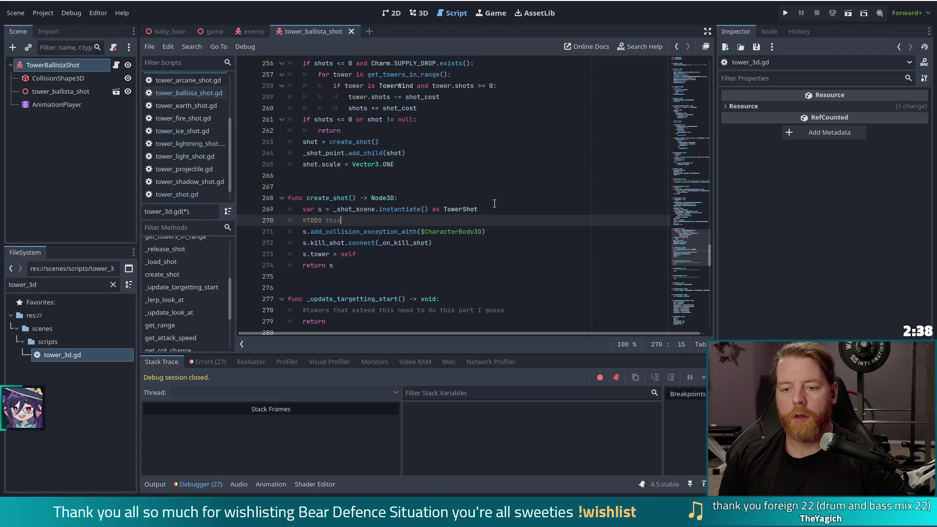
{"action": "type", "text": " e"}
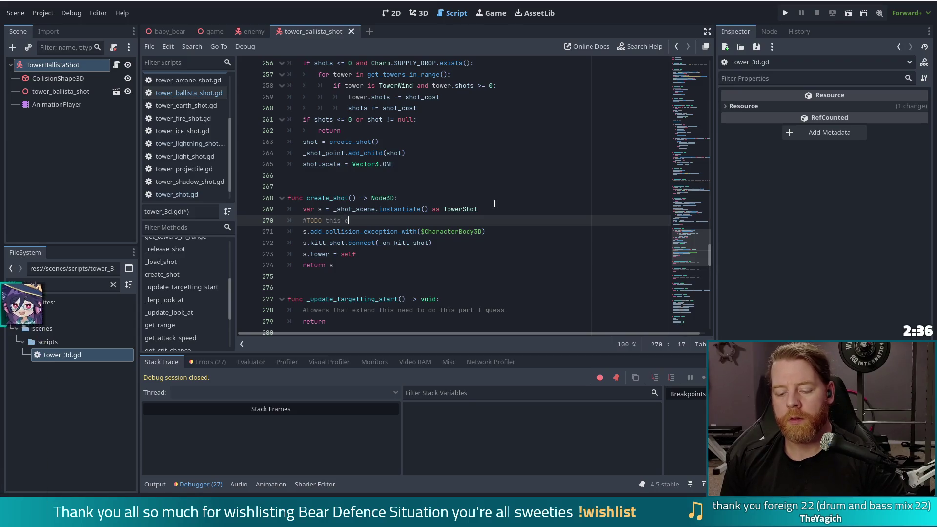
{"action": "type", "text": "tion fesat"}
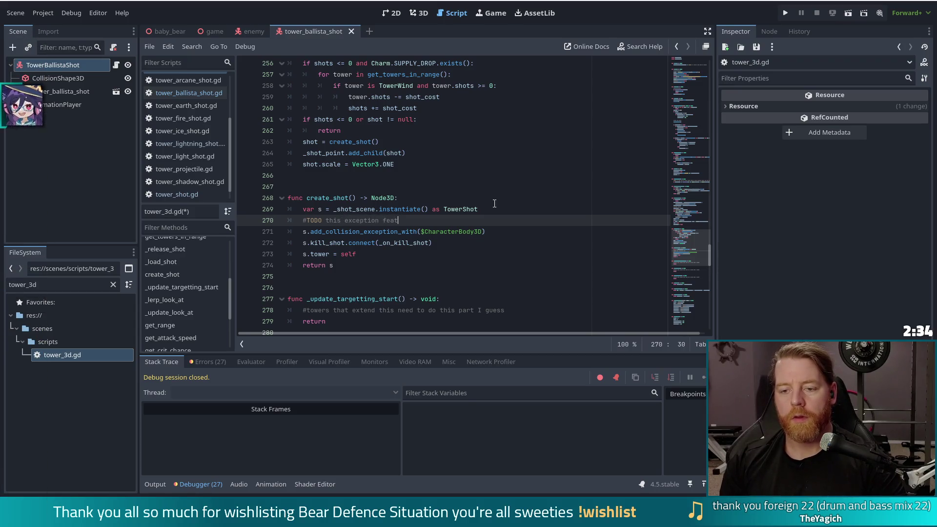
{"action": "type", "text": "ure only applies"}
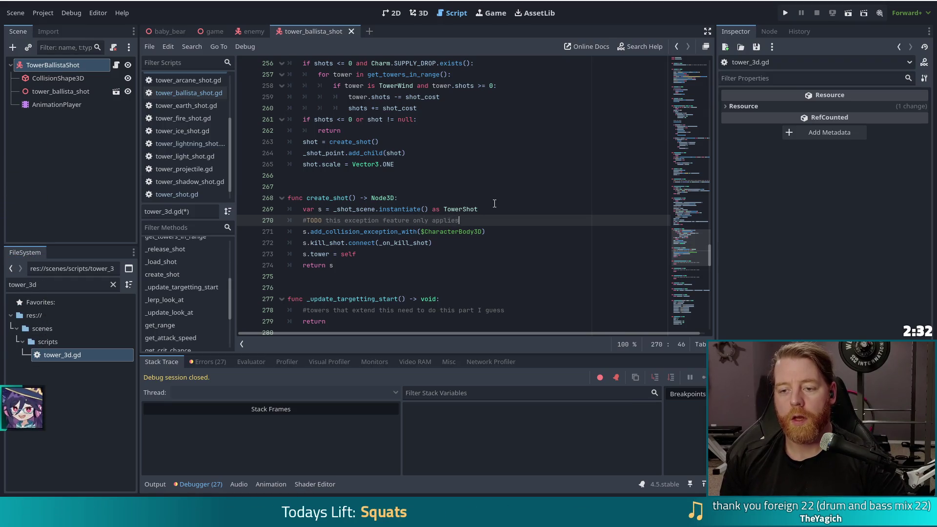
{"action": "type", "text": " to characte"}
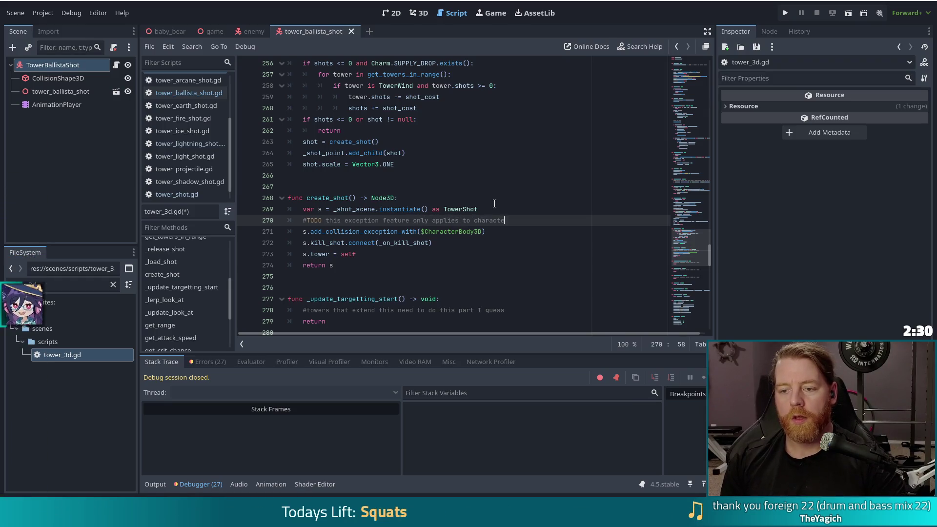
{"action": "type", "text": "bodies"}
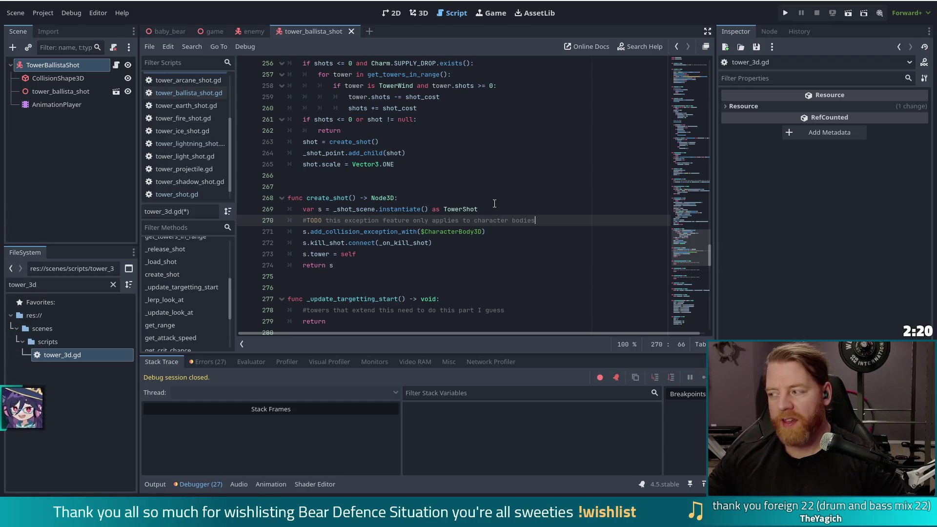
{"action": "left_click", "coordinate": [532, 226]}
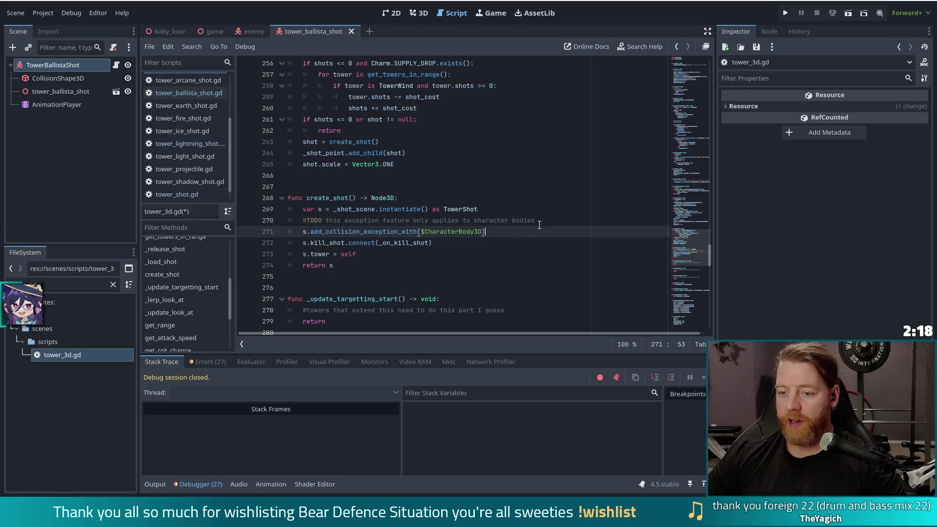
{"action": "left_click", "coordinate": [532, 215]}
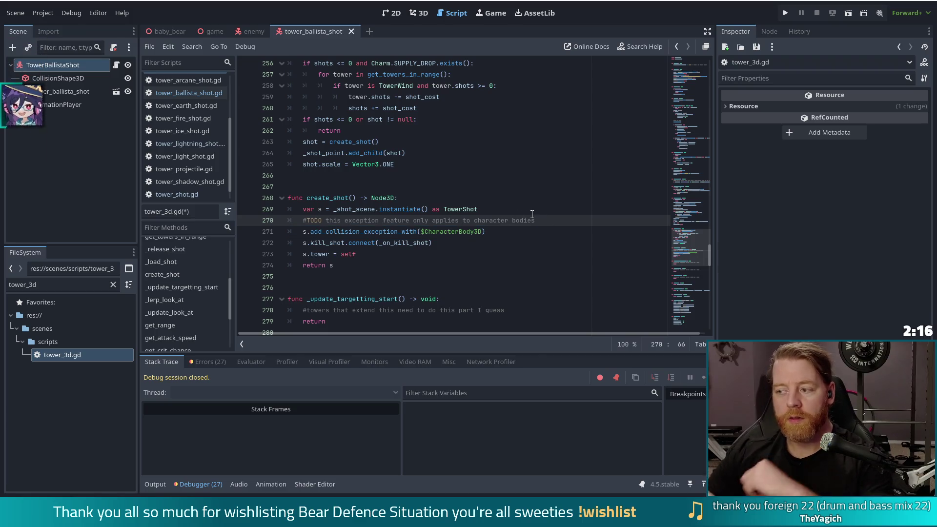
{"action": "key", "text": "Down"}
{"action": "key", "text": "Left"}
{"action": "key", "text": "Left"}
{"action": "key", "text": "Left"}
{"action": "left_click", "coordinate": [541, 221]}
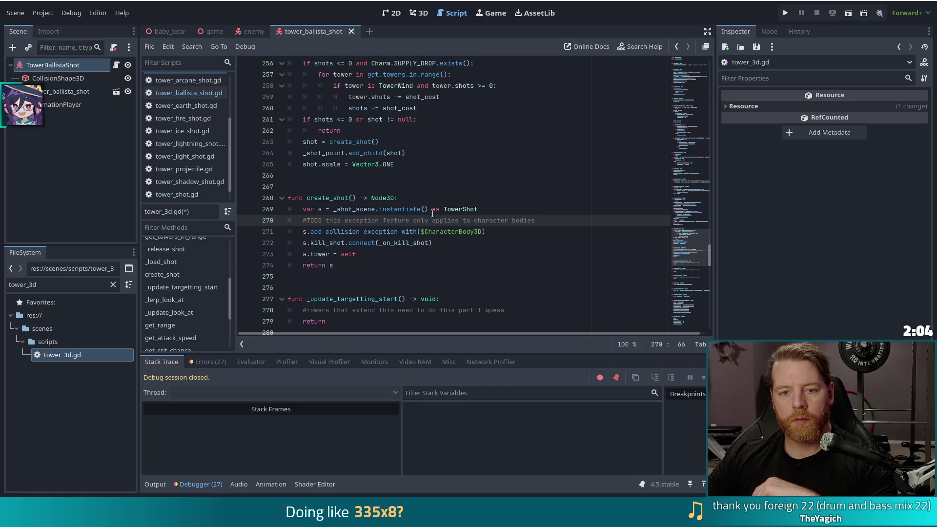
Add an empty line between the TowerShot cast and the TODO comment
{"action": "left_click", "coordinate": [330, 198]}
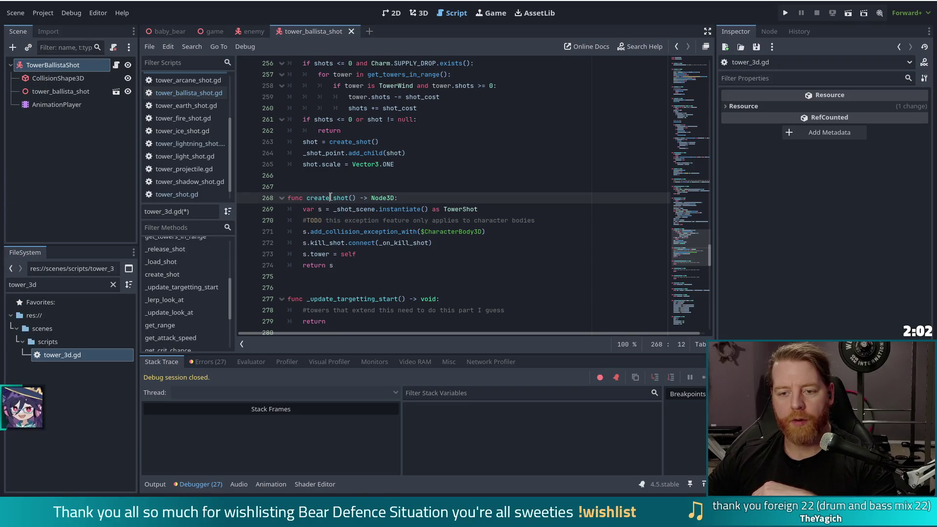
{"action": "key", "text": "shift+Down"}
{"action": "key", "text": "shift+Down"}
{"action": "key", "text": "shift+Down"}
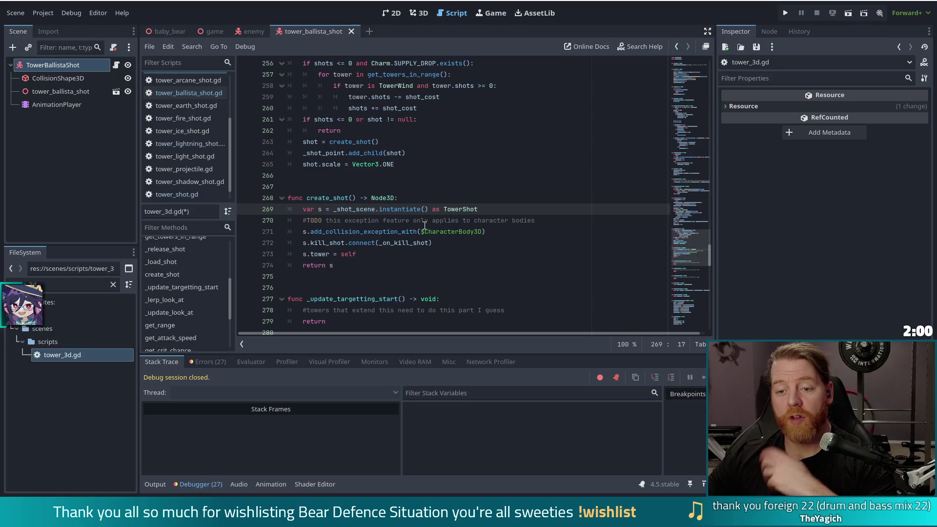
{"action": "left_click", "coordinate": [489, 209]}
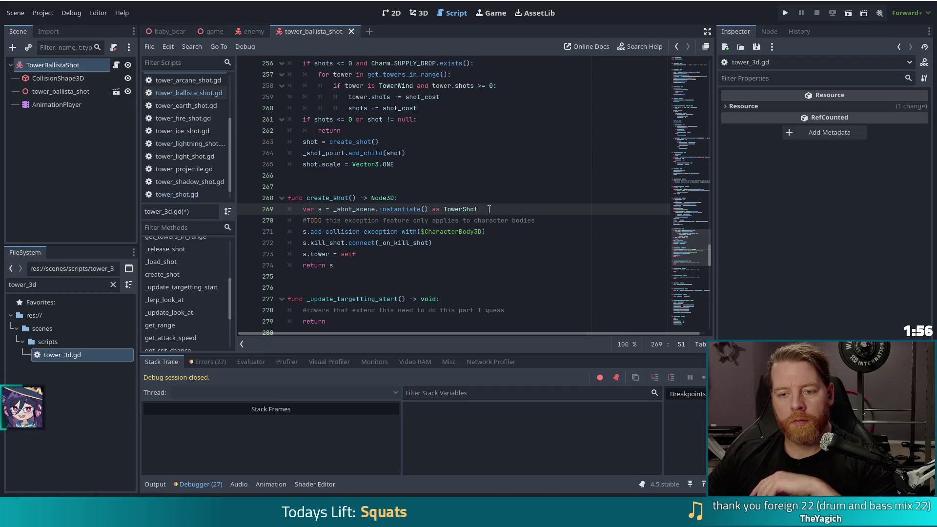
{"action": "key", "text": "Return"}
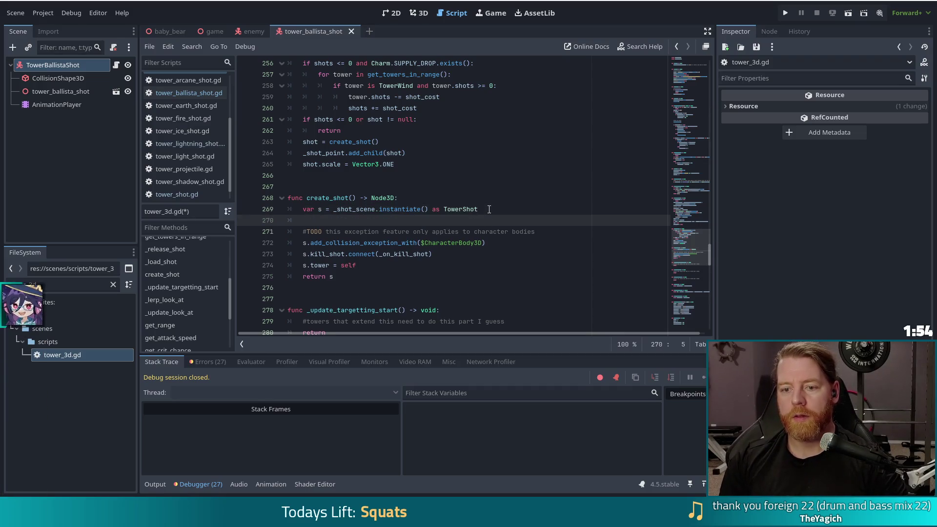
Start line 270 with s.damage_types[ using autocomplete, removing the stray = and dot
{"action": "type", "text": "s.da"}
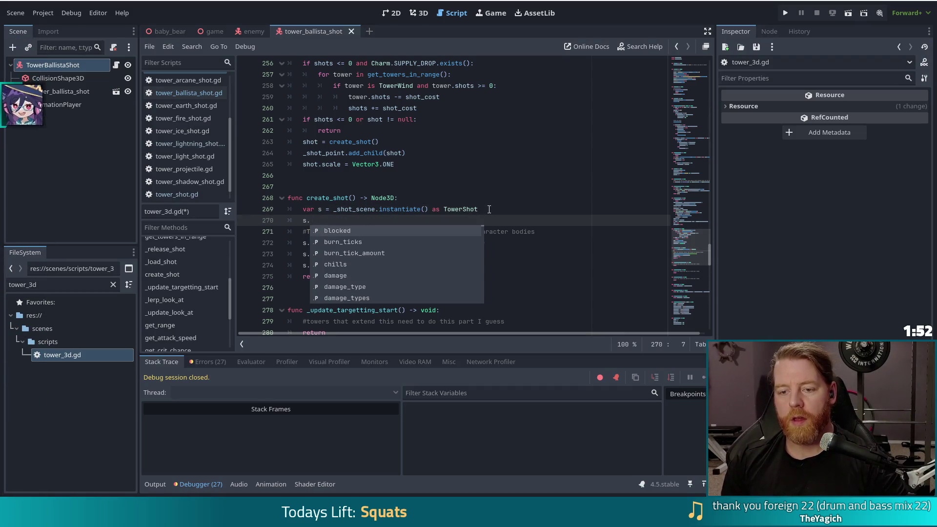
{"action": "key", "text": "Down"}
{"action": "key", "text": "Down"}
{"action": "key", "text": "Return"}
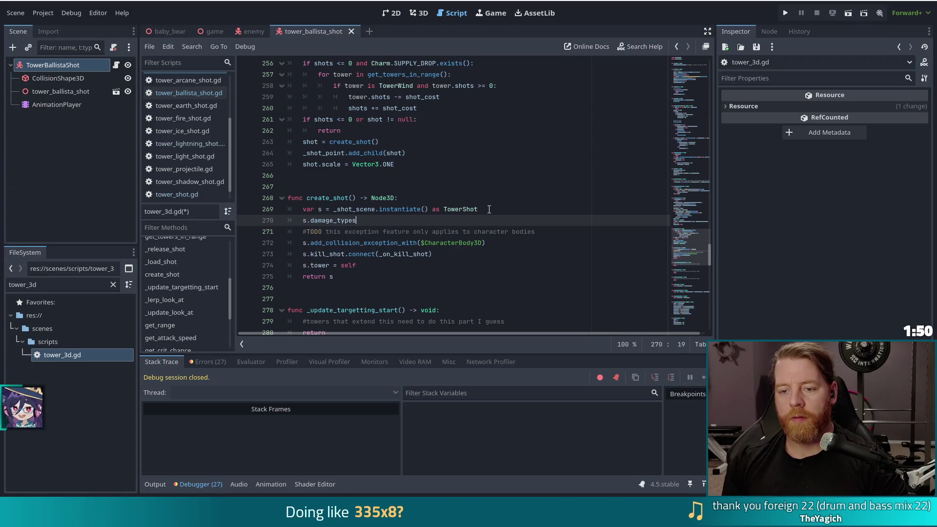
{"action": "type", "text": "="}
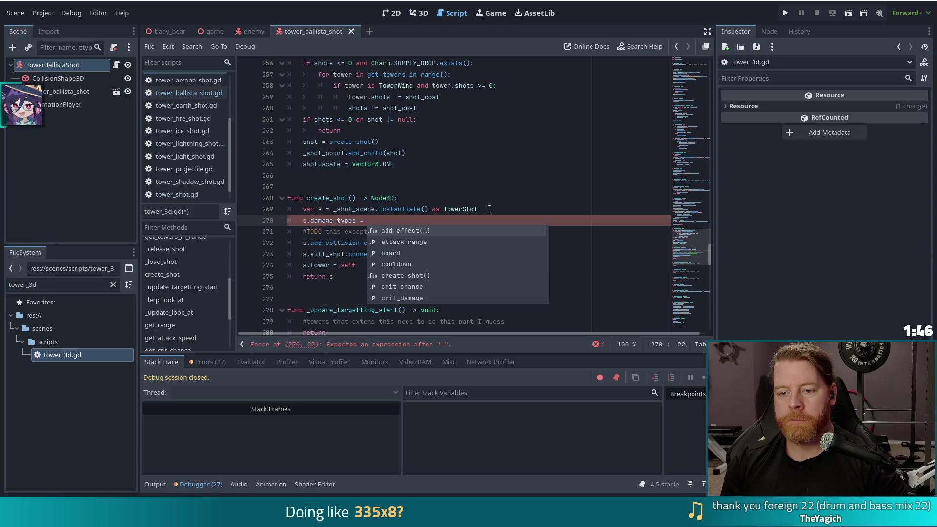
{"action": "key", "text": "BackSpace"}
{"action": "key", "text": "BackSpace"}
{"action": "key", "text": "BackSpace"}
{"action": "type", "text": "."}
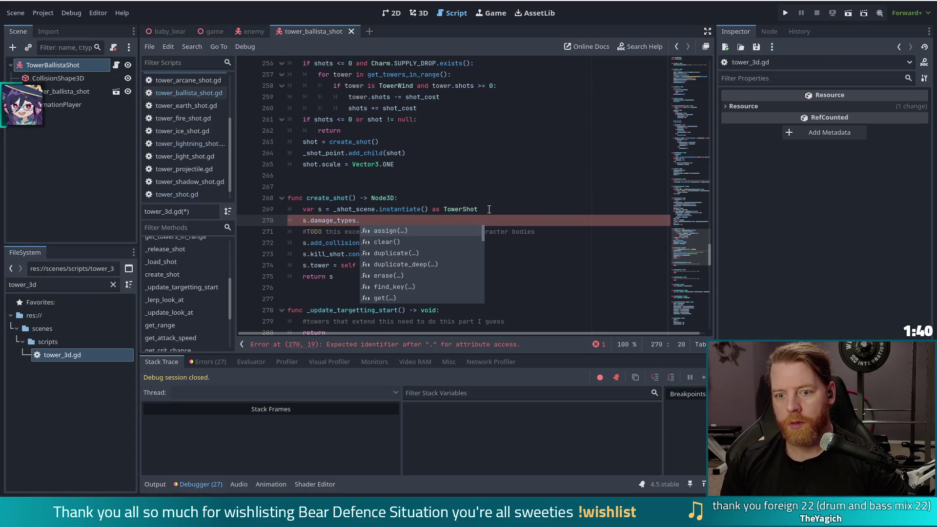
{"action": "key", "text": "BackSpace"}
{"action": "type", "text": "["}
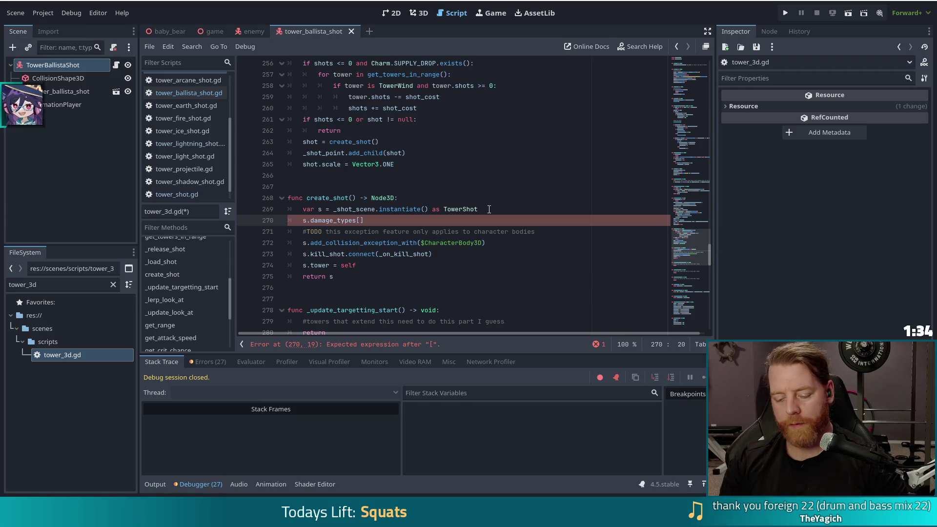
Finish the line as s.damage_types[s.damage_type] = 0.75, replacing the initial 1.0
{"action": "type", "text": "s.da"}
{"action": "key", "text": "Return"}
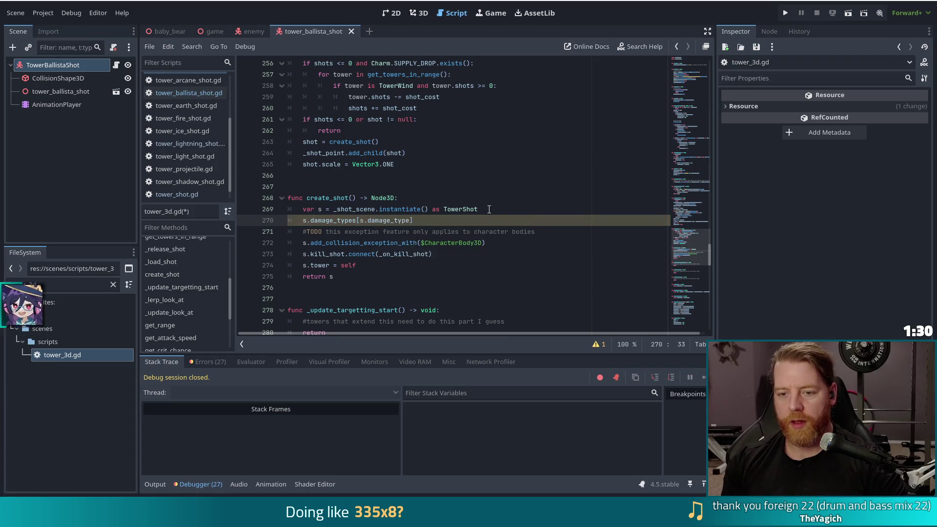
{"action": "type", "text": ": "}
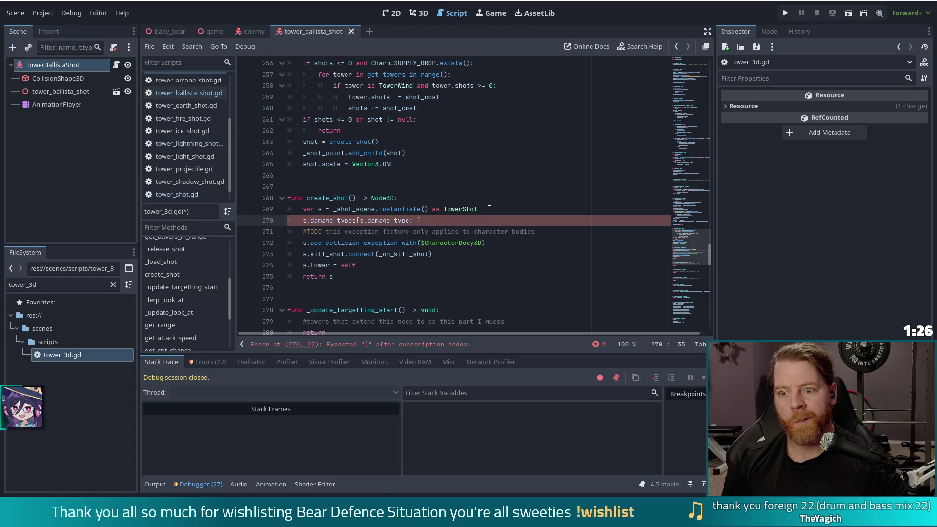
{"action": "type", "text": "1.0"}
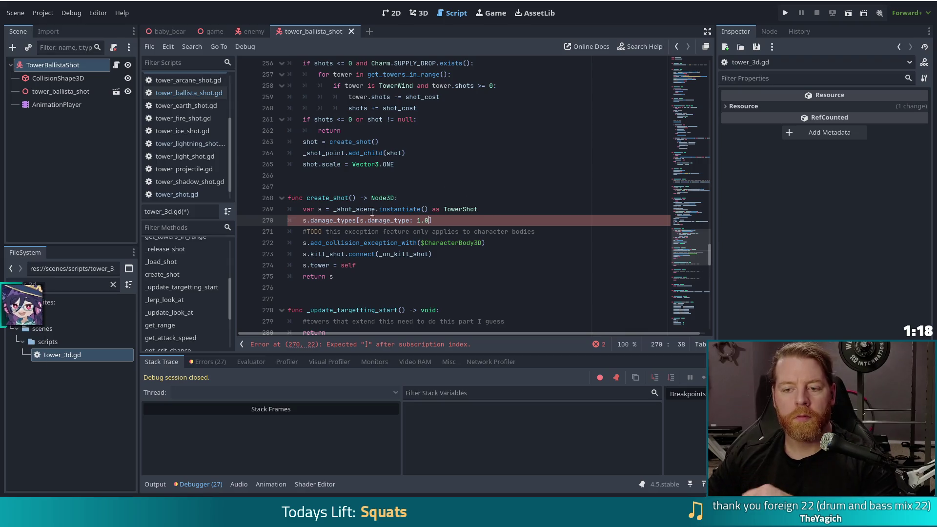
{"action": "left_click", "coordinate": [416, 220]}
{"action": "key", "text": "Delete"}
{"action": "key", "text": "Delete"}
{"action": "key", "text": "Delete"}
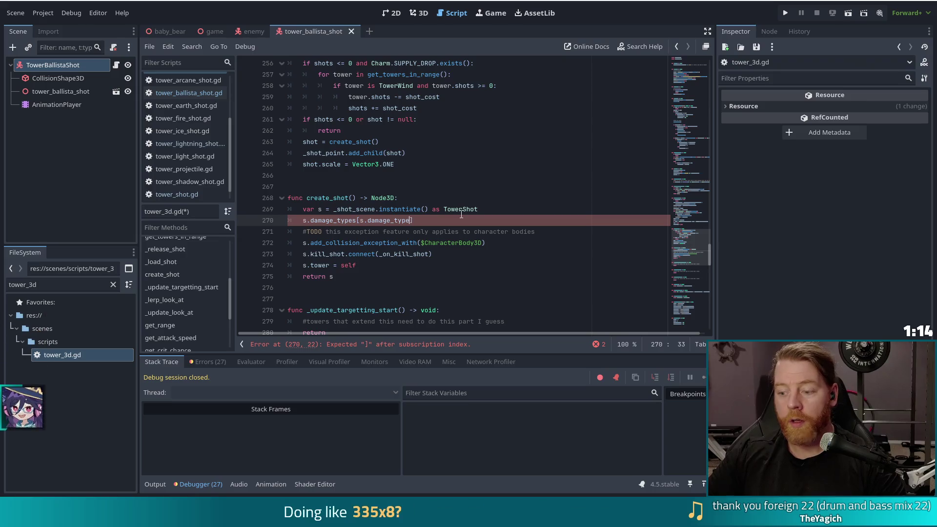
{"action": "type", "text": "] = 1.0"}
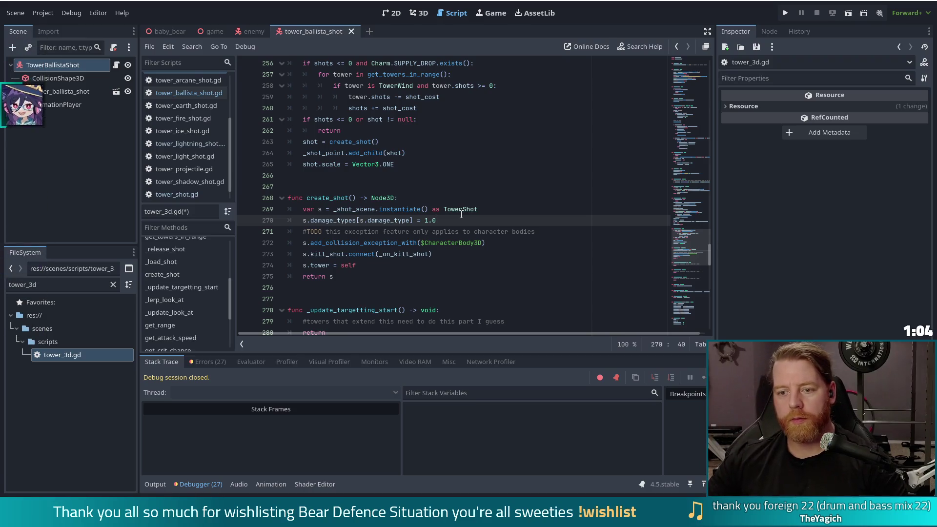
{"action": "double_click", "coordinate": [425, 220]}
{"action": "type", "text": "0.75"}
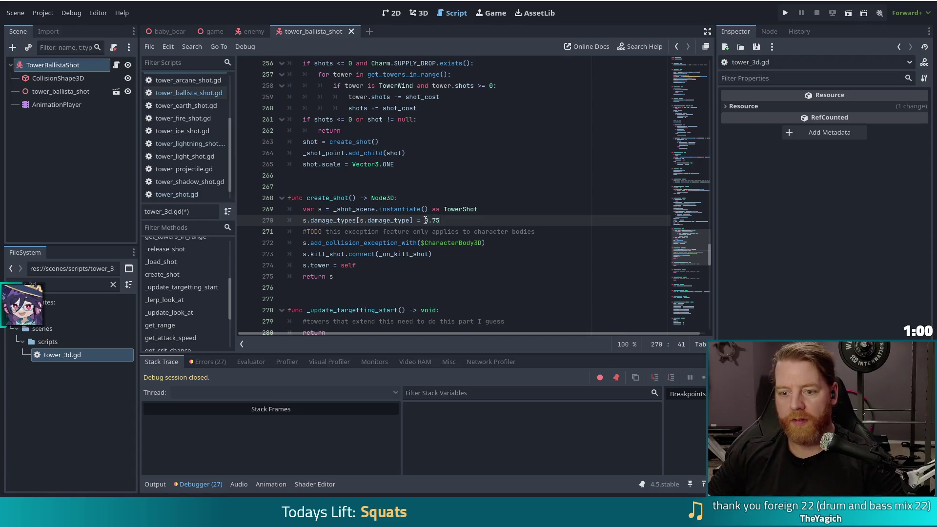
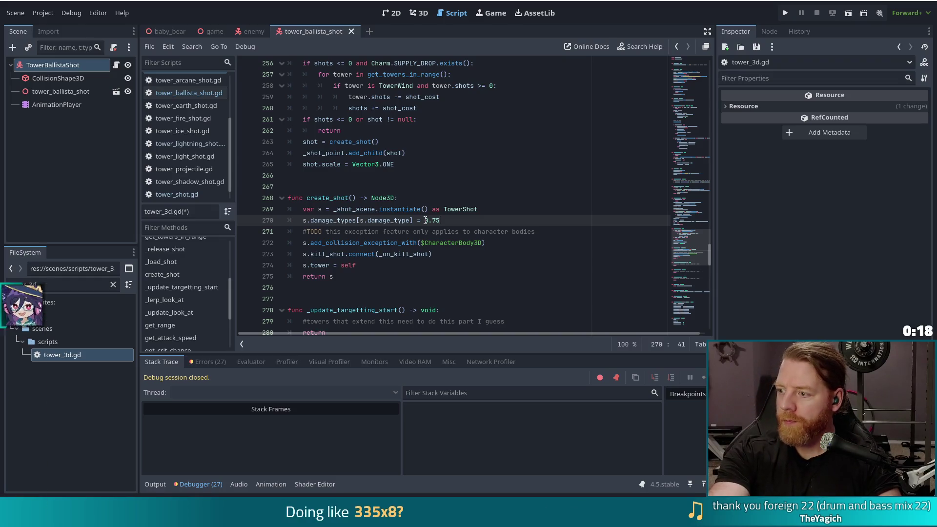
Change the damage_types multiplier on line 270 of tower_3d.gd from 0.75 to 1.0
{"action": "double_click", "coordinate": [437, 222]}
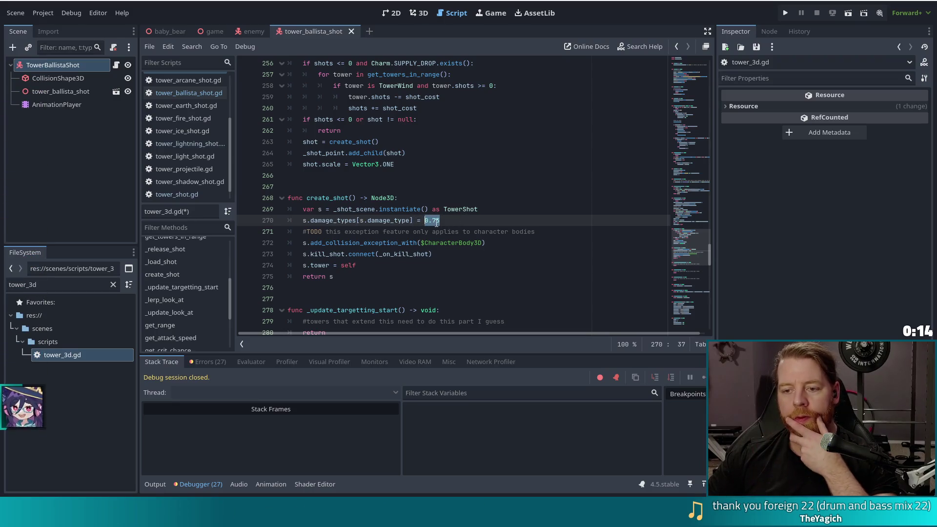
{"action": "left_click", "coordinate": [449, 222]}
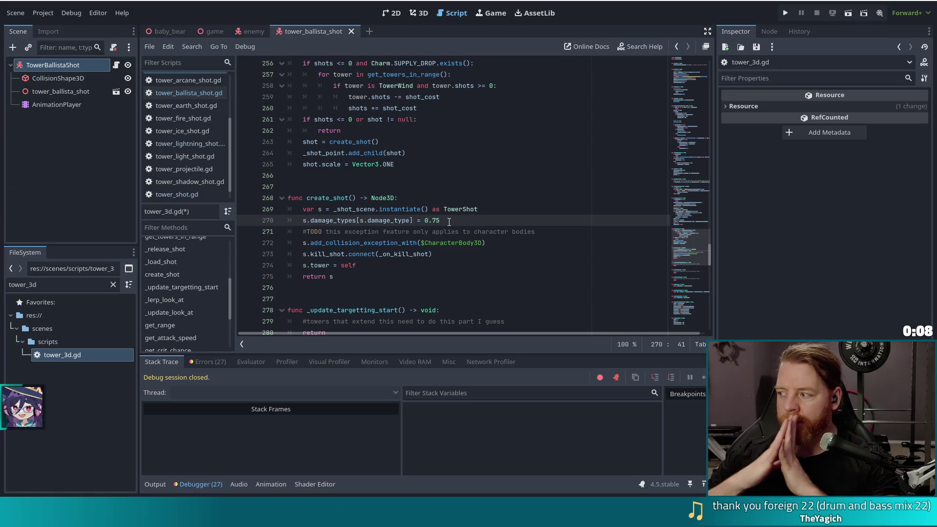
{"action": "left_click_drag", "start_coordinate": [449, 221], "coordinate": [418, 220]}
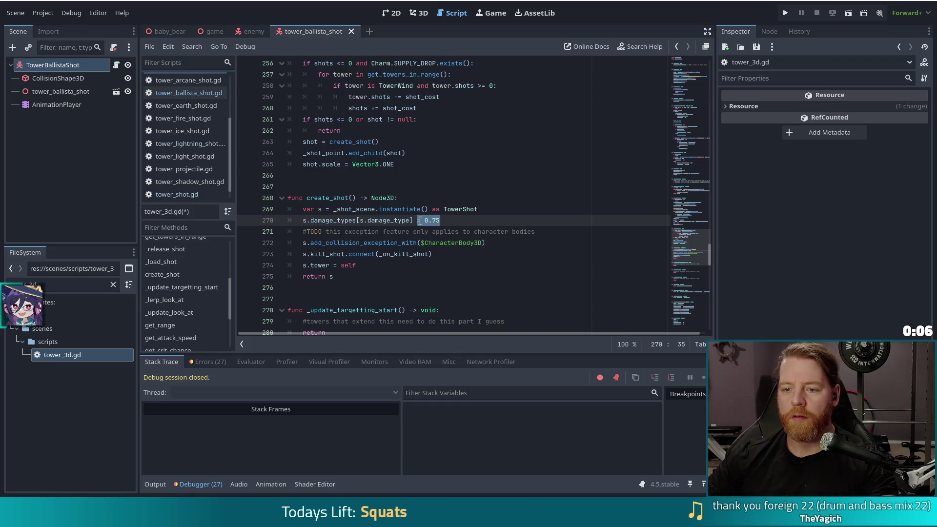
{"action": "type", "text": "1.0"}
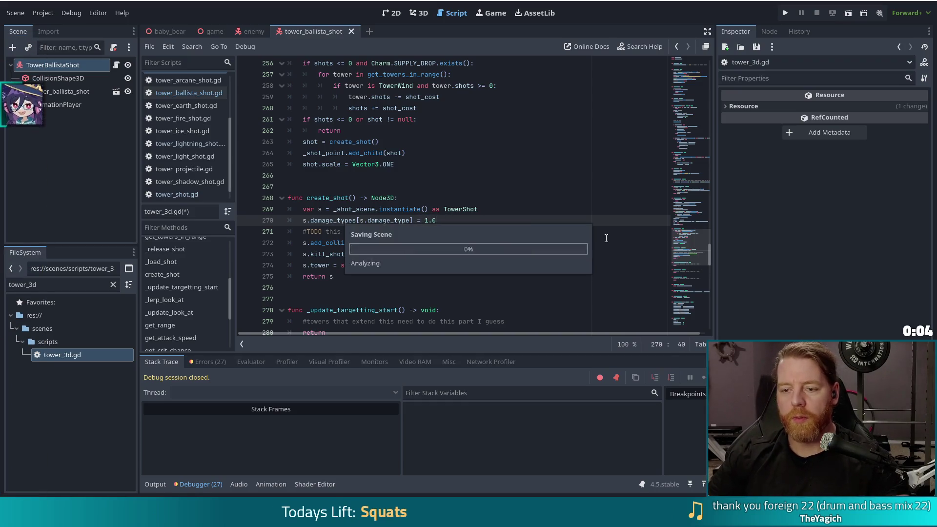
{"action": "left_click", "coordinate": [478, 209]}
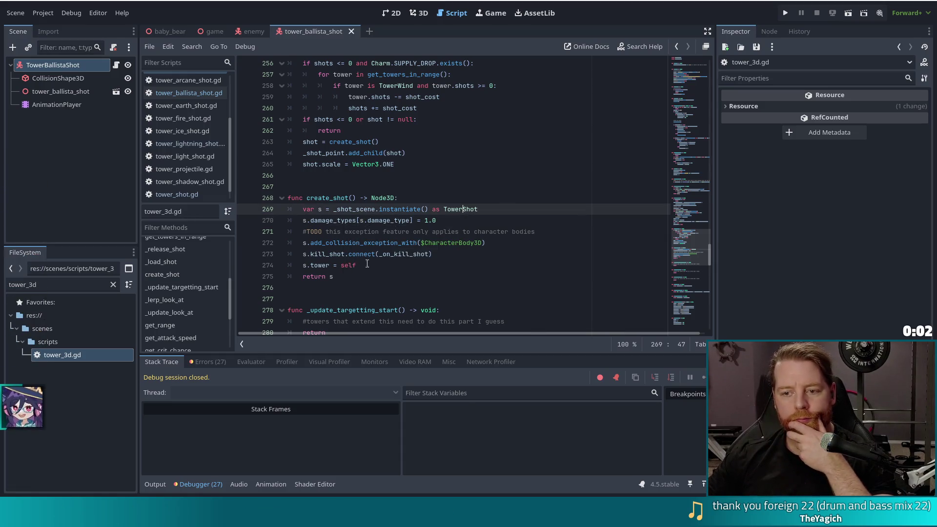
{"action": "left_click", "coordinate": [443, 219]}
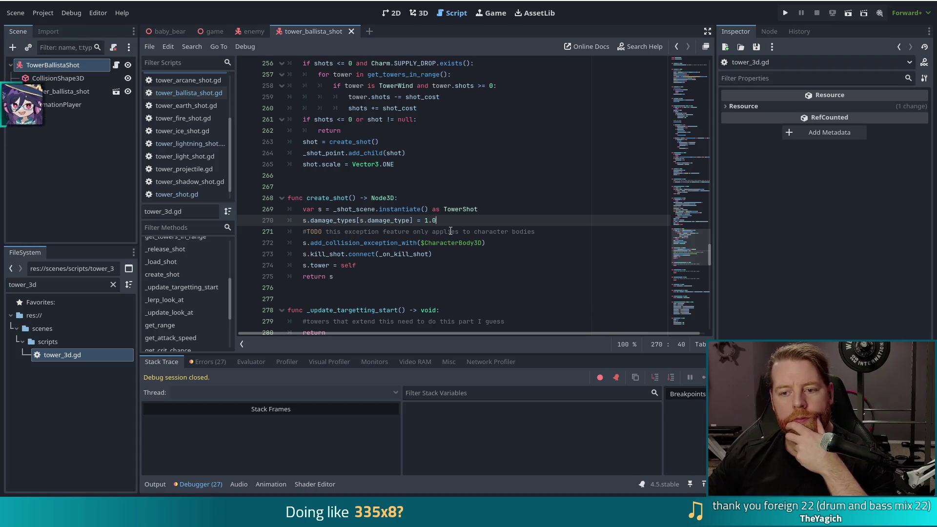
{"action": "left_click", "coordinate": [555, 230]}
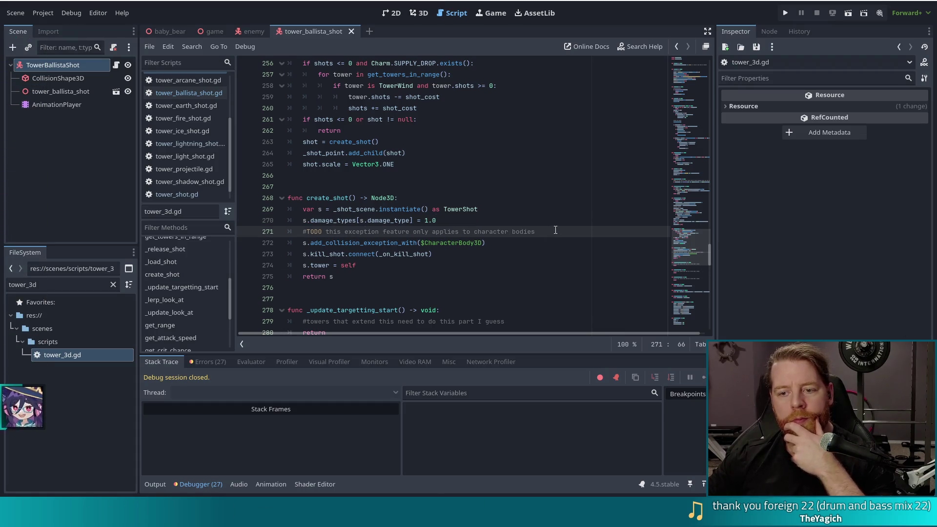
Insert an 'if s is TowerShotProjectile' line and indent the collision-exception call beneath it
{"action": "key", "text": "Return"}
{"action": "type", "text": "if s is TowerShotProjectile"}
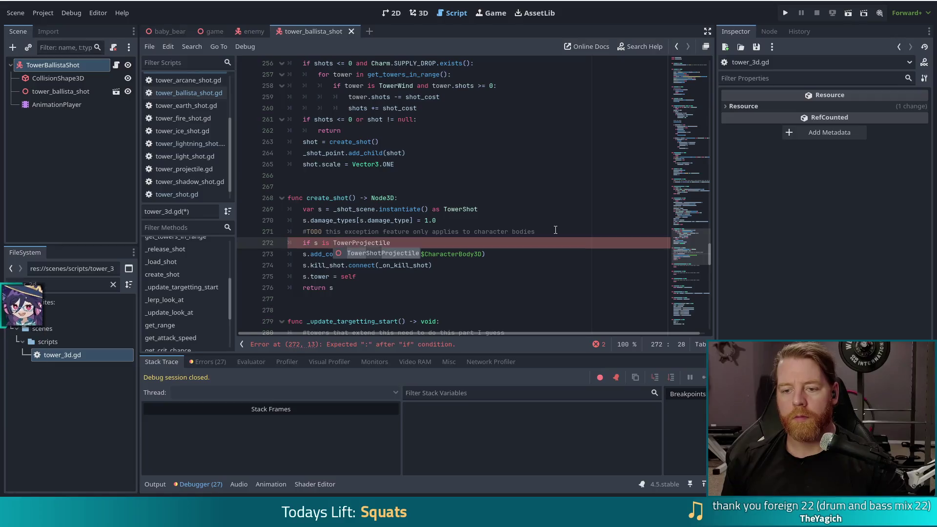
{"action": "key", "text": "Down"}
{"action": "key", "text": "Home"}
{"action": "key", "text": "Tab"}
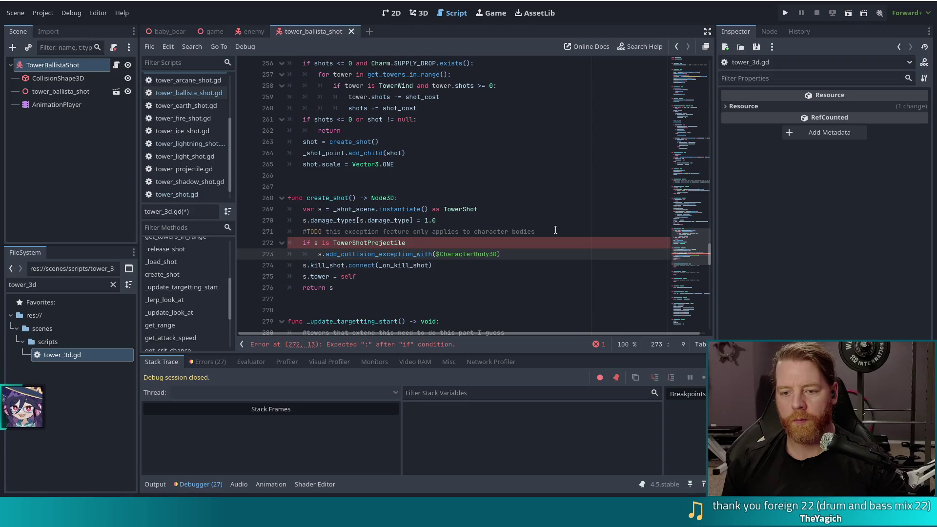
Change the call to s.body.add_collision_exception_with and end the if line with a colon
{"action": "key", "text": "Right"}
{"action": "key", "text": "Right"}
{"action": "type", "text": "body."}
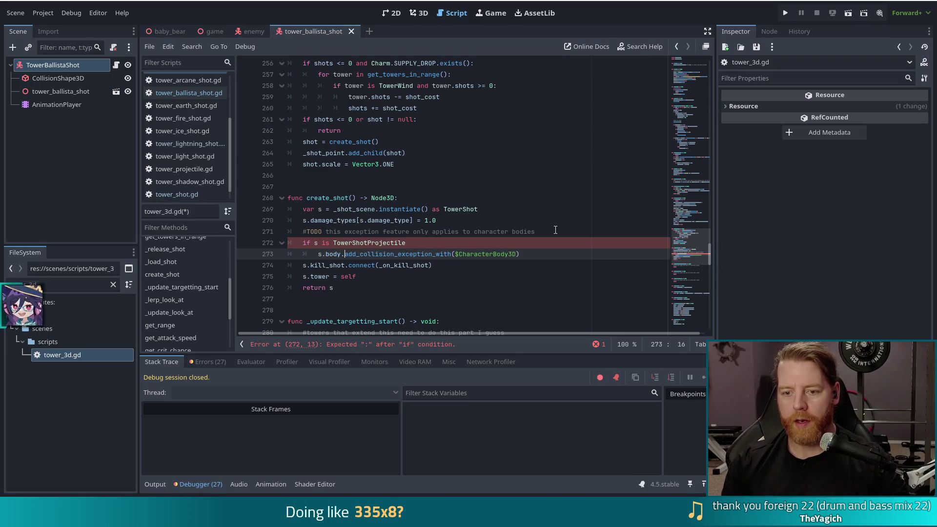
{"action": "key", "text": "Escape"}
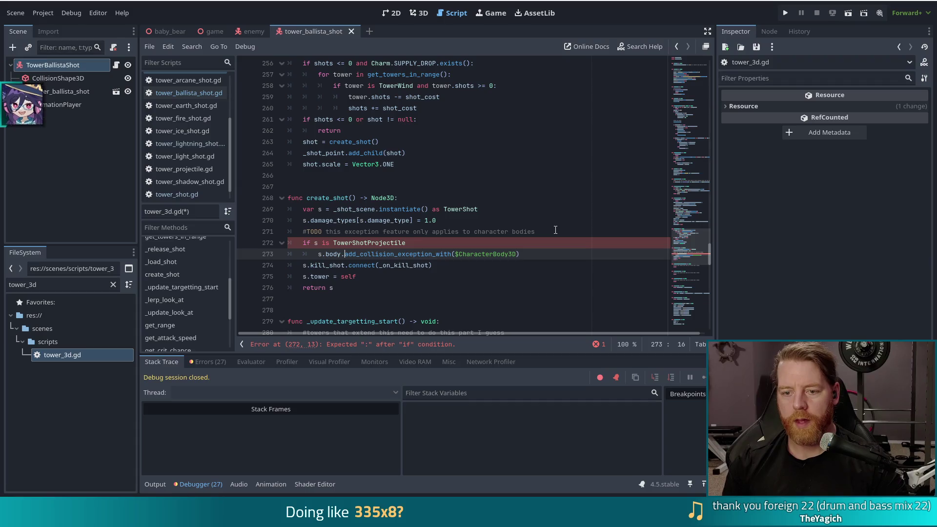
{"action": "key", "text": "Up"}
{"action": "key", "text": "End"}
{"action": "type", "text": ":"}
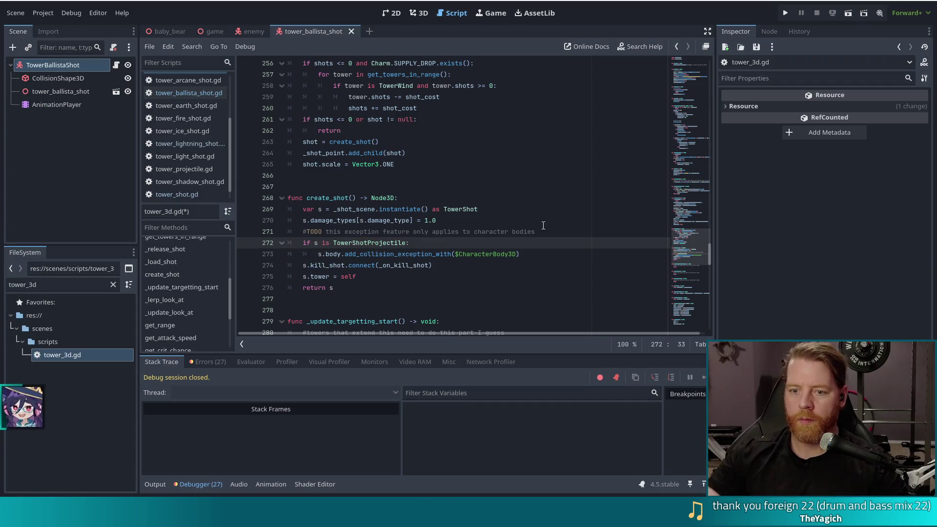
{"action": "left_click_drag", "start_coordinate": [382, 231], "coordinate": [387, 256]}
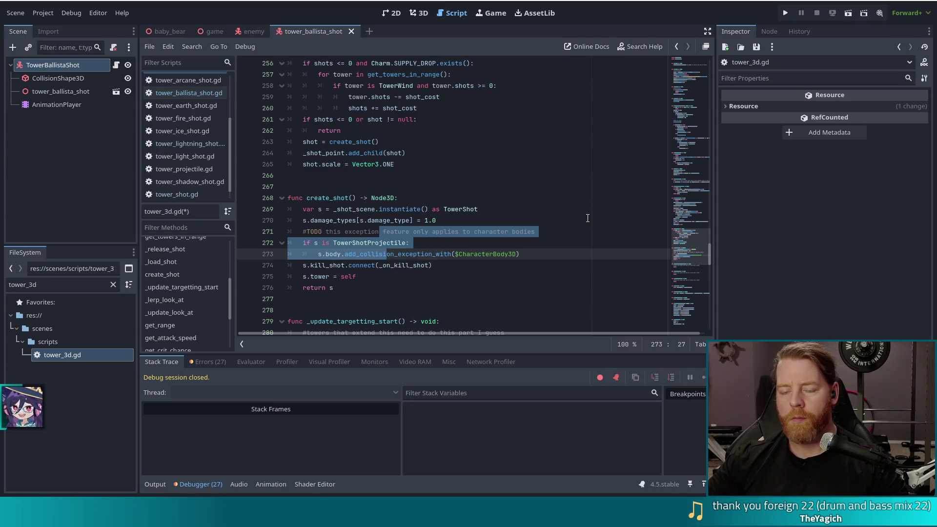
{"action": "left_click_drag", "start_coordinate": [696, 240], "coordinate": [689, 44]}
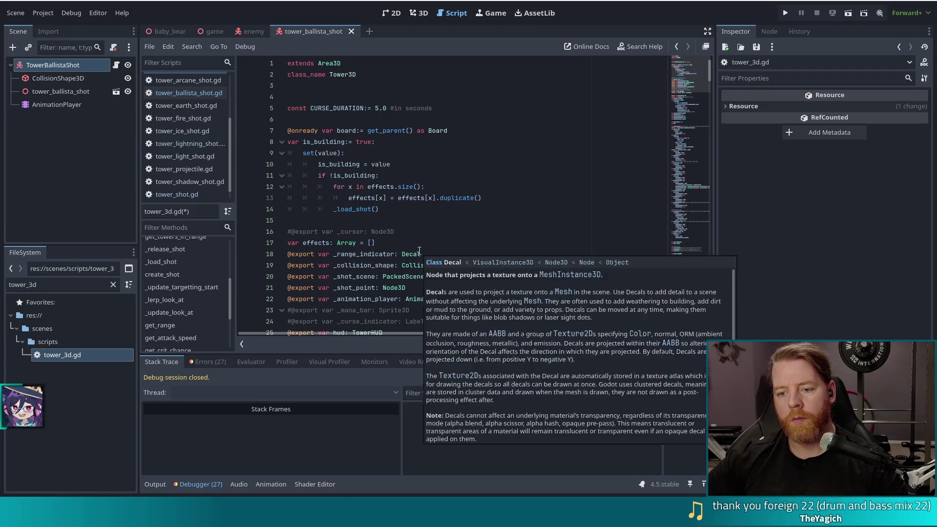
Return to create_shot and review the comment and new TowerShotProjectile conditional block
{"action": "key", "text": "Up"}
{"action": "key", "text": "Up"}
{"action": "scroll", "coordinate": [419, 251], "scroll_direction": "down", "scroll_amount": 4}
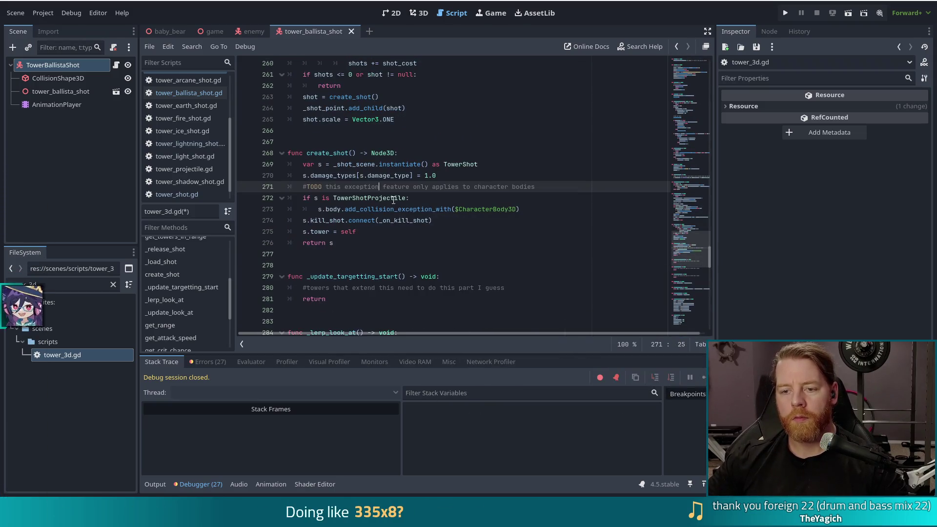
{"action": "left_click_drag", "start_coordinate": [384, 198], "coordinate": [395, 209]}
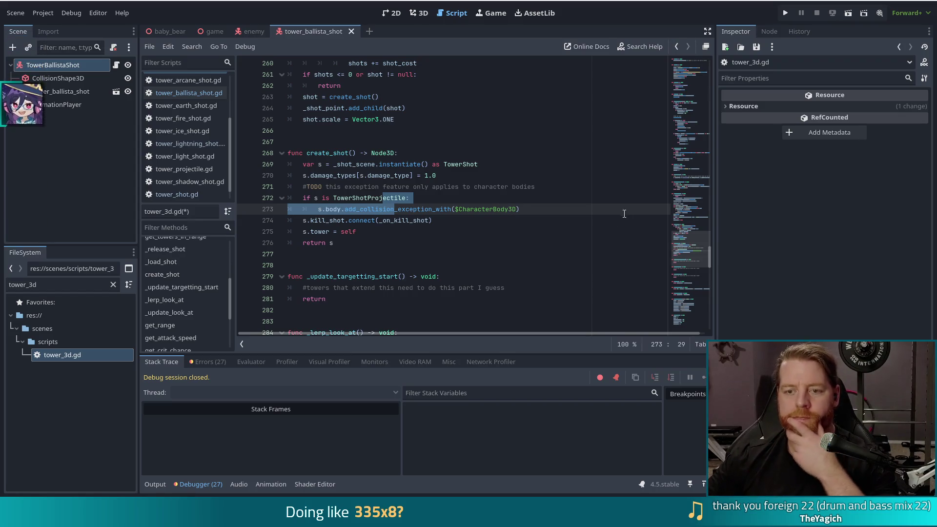
{"action": "left_click", "coordinate": [387, 198]}
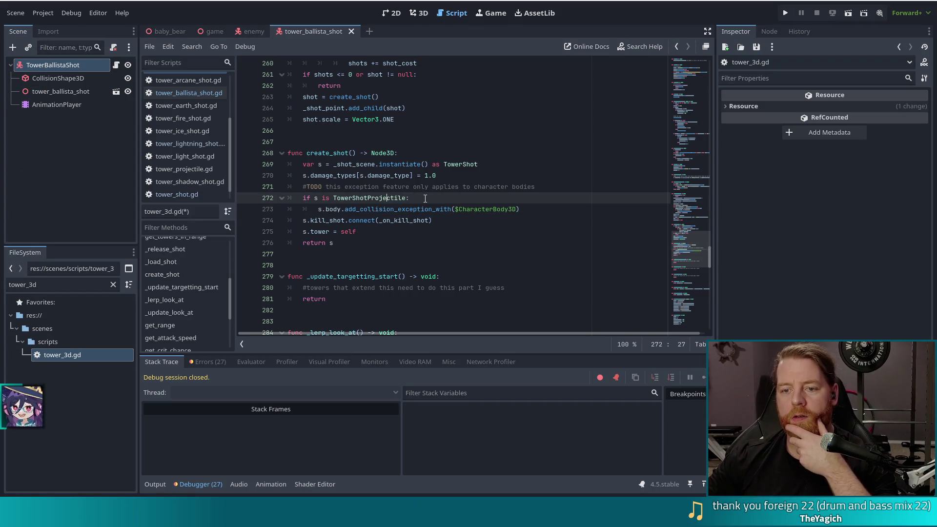
{"action": "left_click_drag", "start_coordinate": [382, 186], "coordinate": [394, 209]}
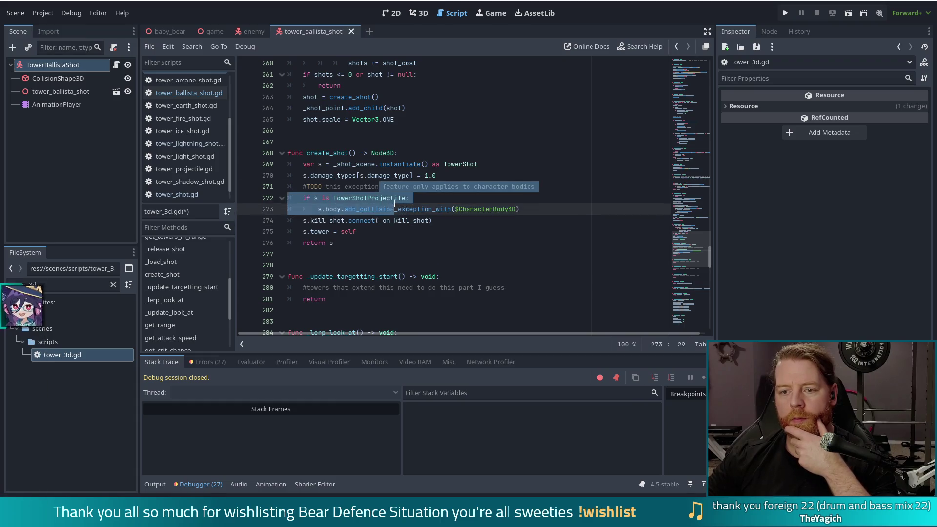
{"action": "left_click", "coordinate": [387, 198]}
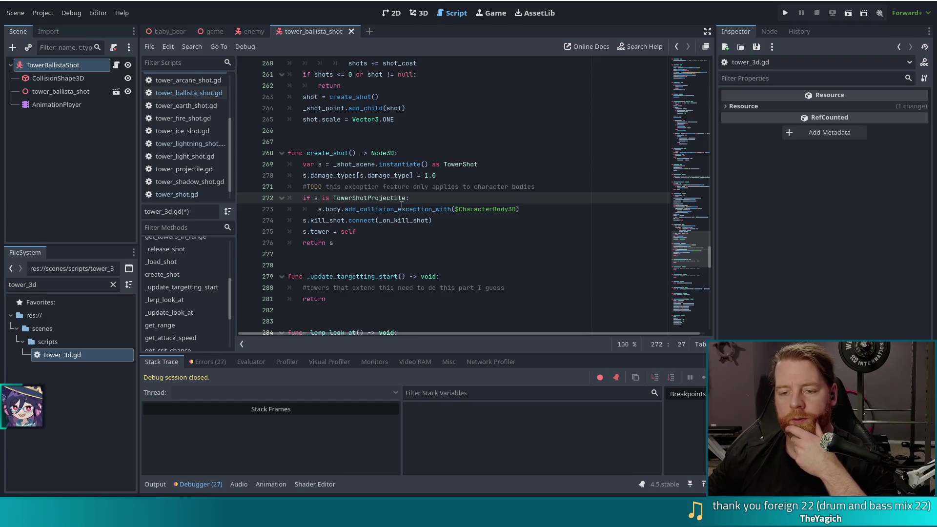
Delete 'TODO' from the comment above the projectile check and save tower_3d.gd
{"action": "left_click", "coordinate": [495, 199]}
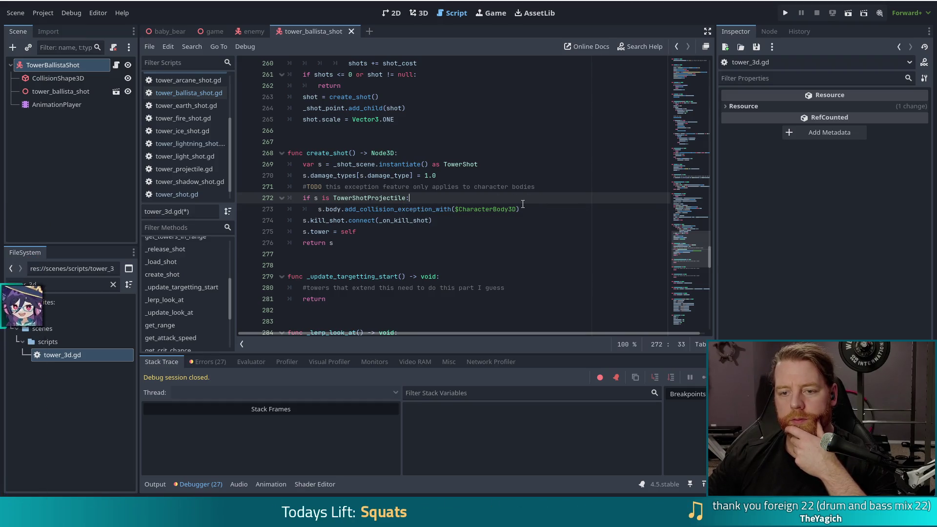
{"action": "left_click", "coordinate": [493, 186]}
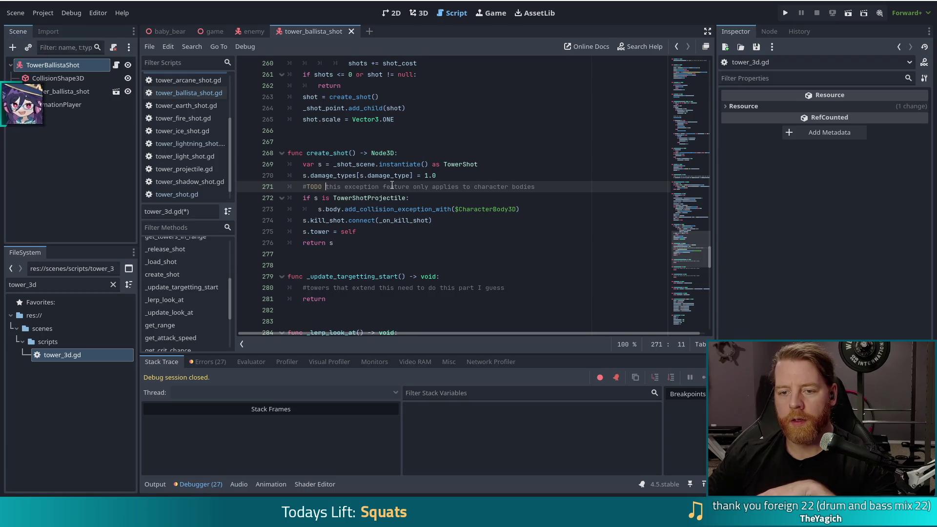
{"action": "key", "text": "BackSpace"}
{"action": "key", "text": "BackSpace"}
{"action": "key", "text": "BackSpace"}
{"action": "key", "text": "ctrl+s"}
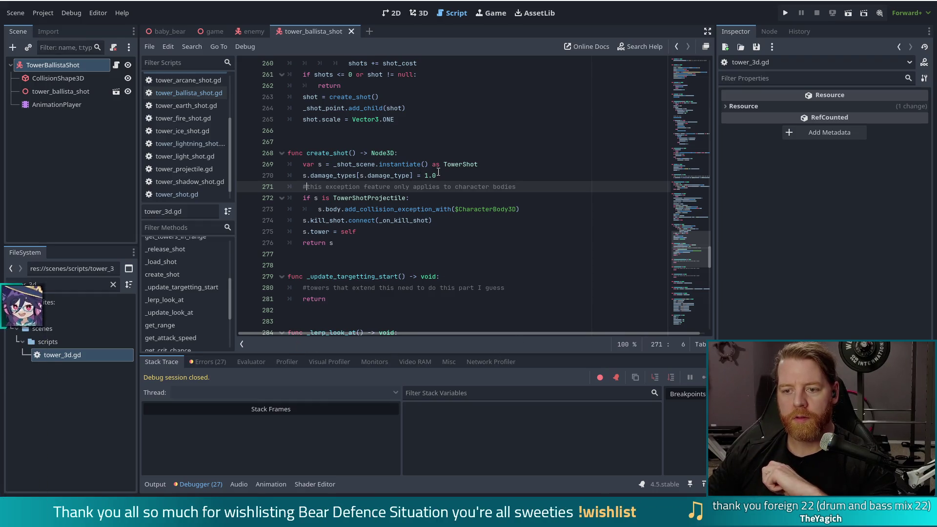
{"action": "left_click", "coordinate": [456, 176]}
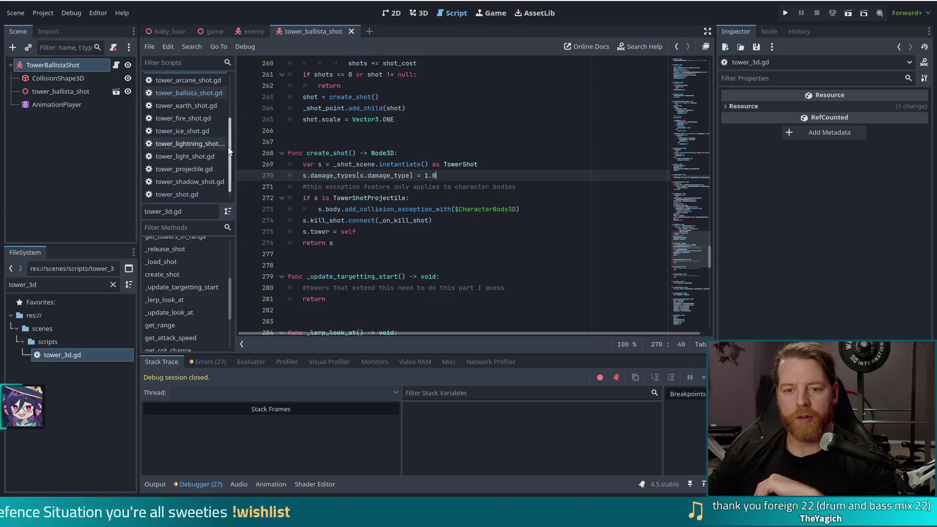
{"action": "left_click_drag", "start_coordinate": [233, 168], "coordinate": [231, 96]}
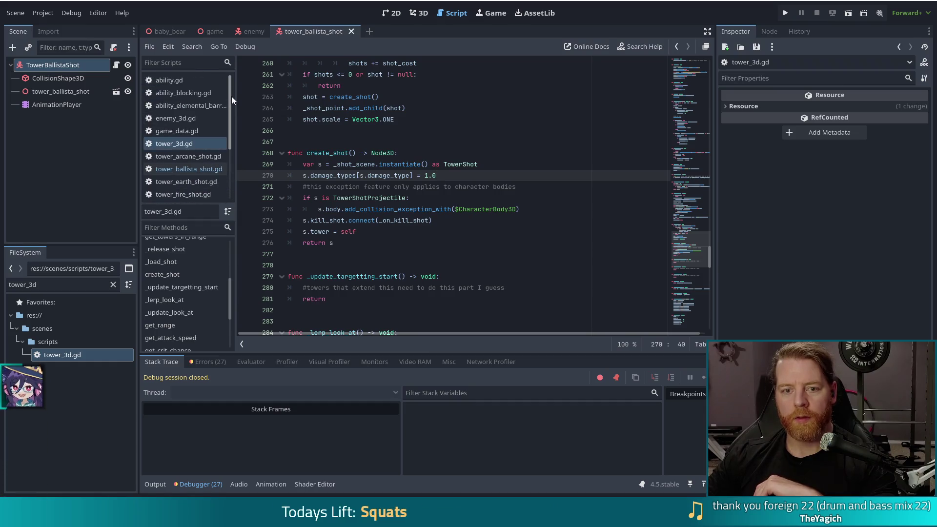
Open enemy_3d.gd, scroll past the shader setters, and jump to receive_hit from the methods list
{"action": "left_click", "coordinate": [189, 122]}
{"action": "scroll", "coordinate": [475, 227], "scroll_direction": "down", "scroll_amount": 10}
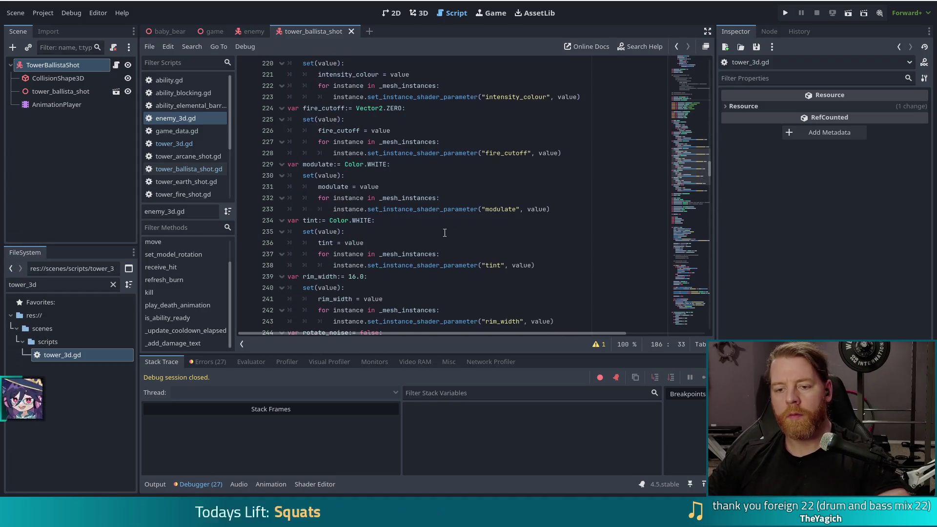
{"action": "scroll", "coordinate": [435, 226], "scroll_direction": "down", "scroll_amount": 5}
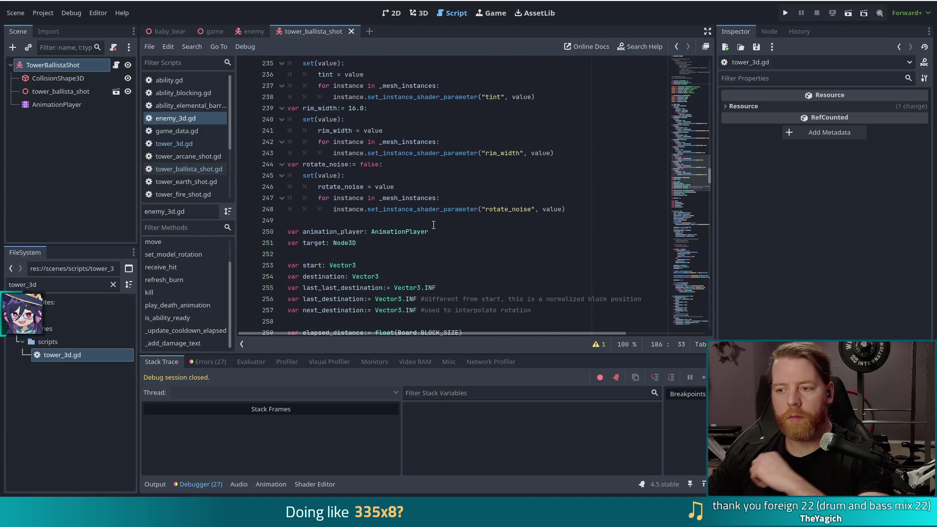
{"action": "scroll", "coordinate": [434, 222], "scroll_direction": "down", "scroll_amount": 6}
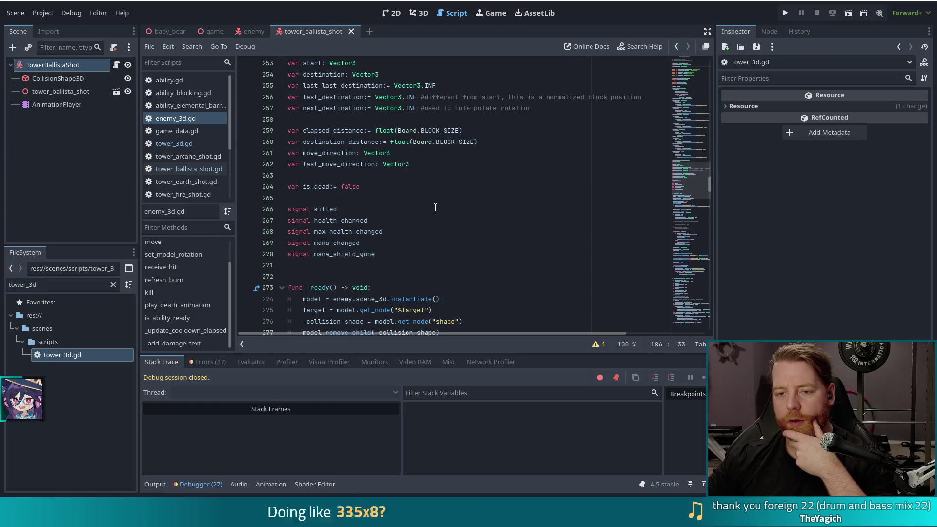
{"action": "scroll", "coordinate": [432, 205], "scroll_direction": "down", "scroll_amount": 10}
{"action": "scroll", "coordinate": [424, 201], "scroll_direction": "down", "scroll_amount": 8}
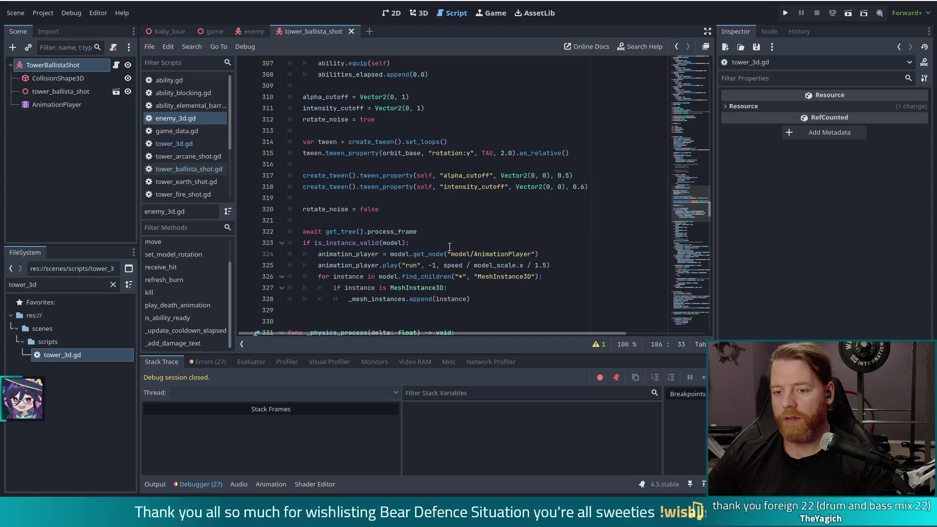
{"action": "scroll", "coordinate": [453, 246], "scroll_direction": "down", "scroll_amount": 1}
{"action": "scroll", "coordinate": [453, 246], "scroll_direction": "down", "scroll_amount": 5}
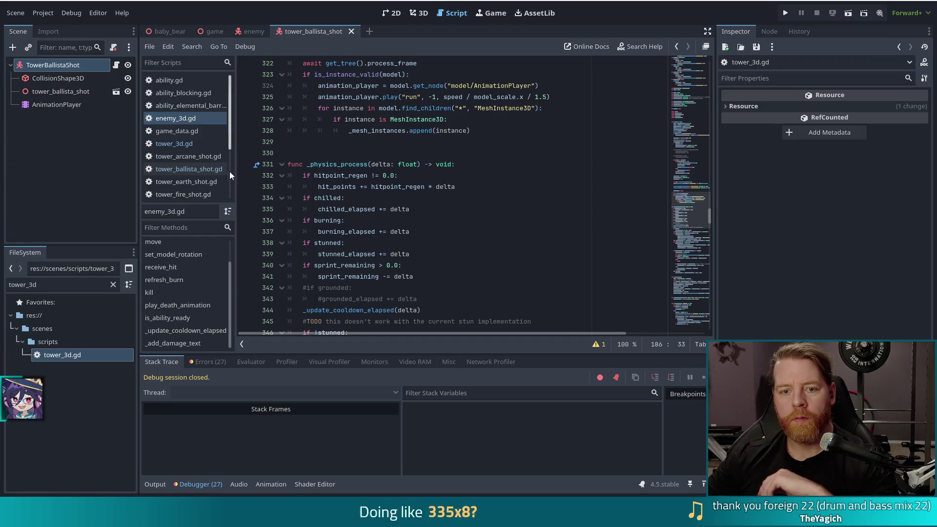
{"action": "left_click", "coordinate": [175, 267]}
{"action": "left_click", "coordinate": [359, 220]}
{"action": "scroll", "coordinate": [600, 232], "scroll_direction": "down", "scroll_amount": 12}
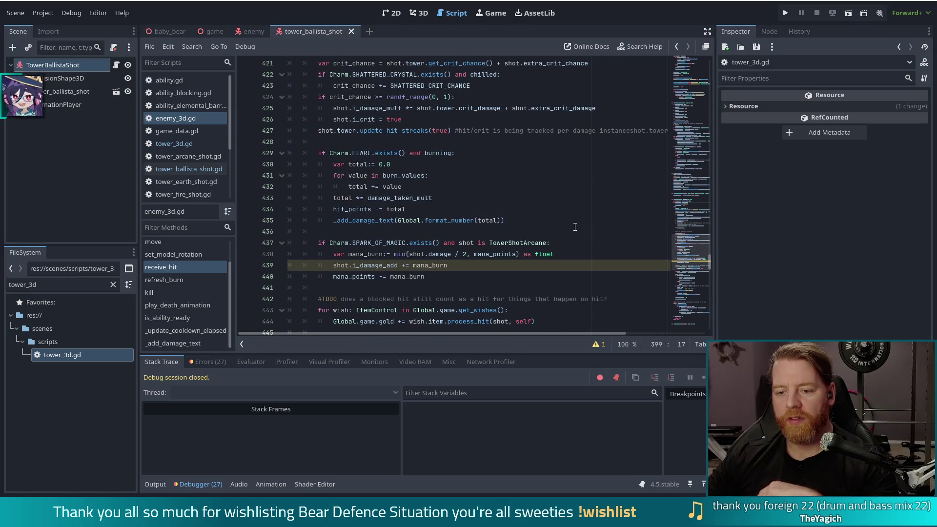
{"action": "mouse_move", "coordinate": [541, 250]}
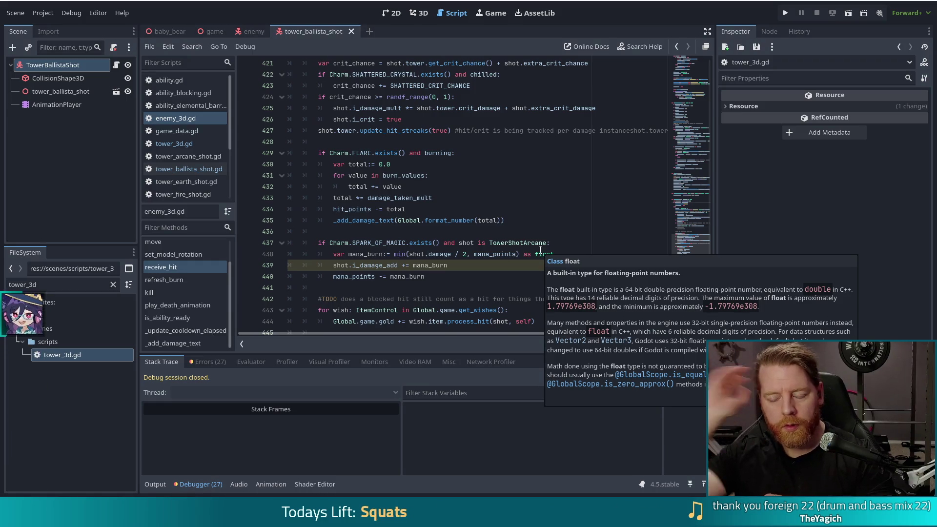
{"action": "scroll", "coordinate": [402, 210], "scroll_direction": "down", "scroll_amount": 2}
{"action": "left_click", "coordinate": [375, 186]}
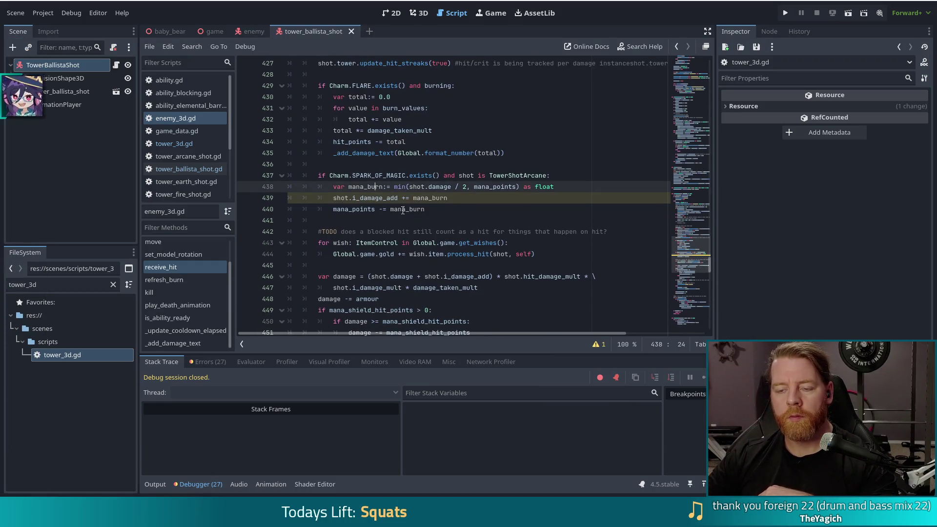
{"action": "left_click", "coordinate": [391, 187]}
{"action": "left_click", "coordinate": [401, 195]}
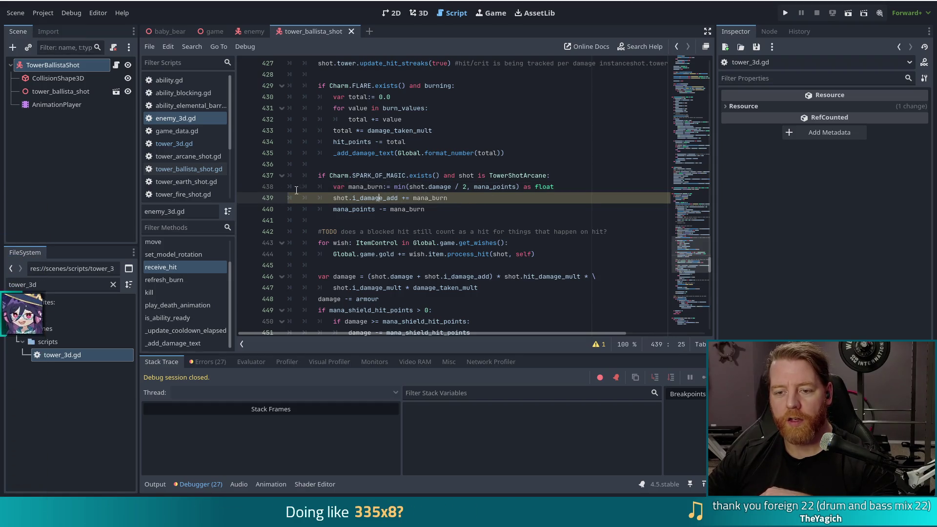
{"action": "left_click", "coordinate": [461, 199]}
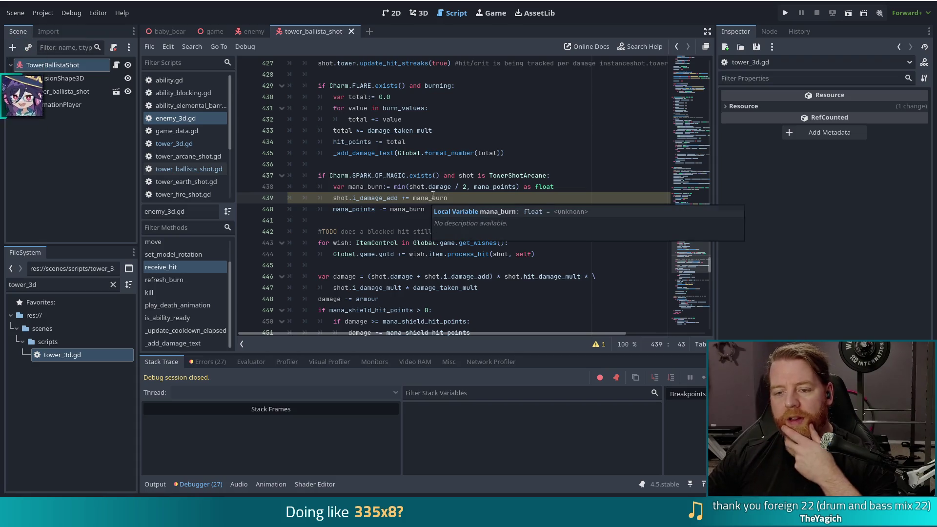
{"action": "left_click", "coordinate": [386, 187]}
{"action": "left_click", "coordinate": [442, 197]}
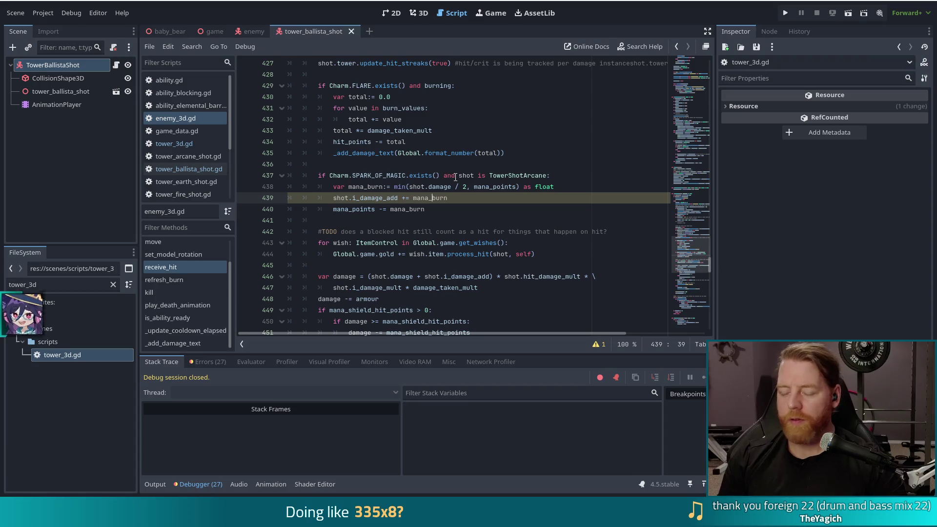
{"action": "scroll", "coordinate": [455, 178], "scroll_direction": "down", "scroll_amount": 3}
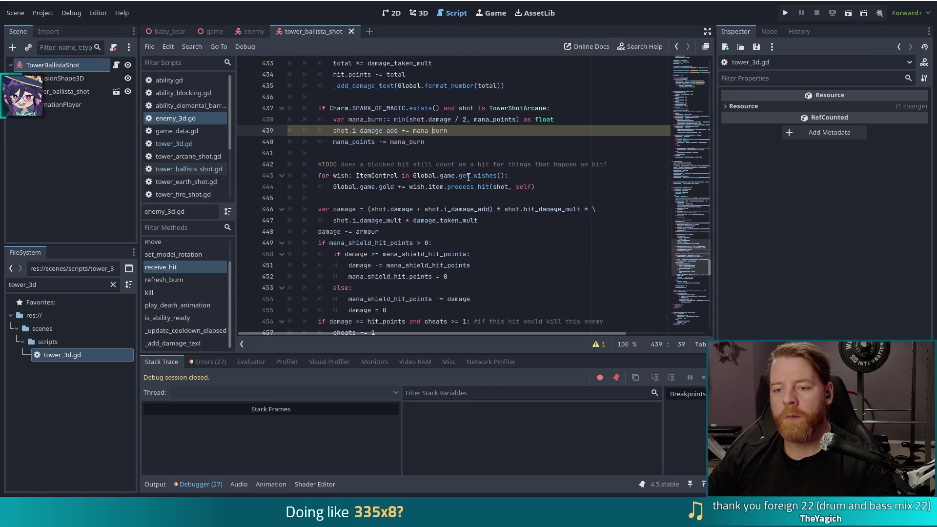
{"action": "mouse_move", "coordinate": [418, 107]}
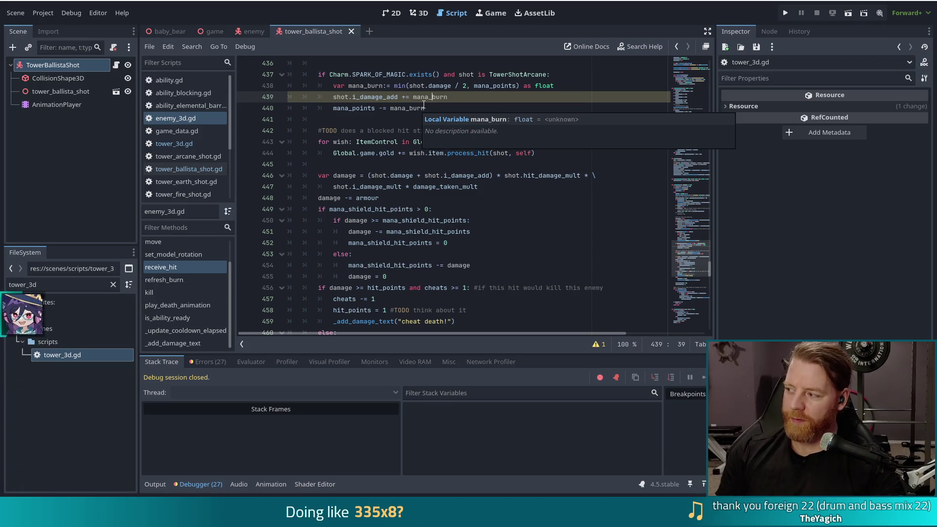
{"action": "left_click", "coordinate": [466, 98]}
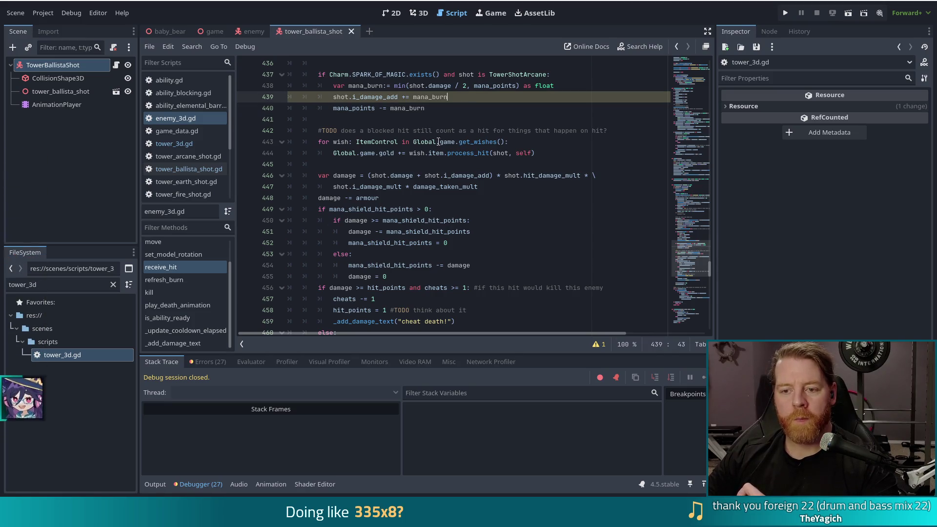
{"action": "scroll", "coordinate": [419, 164], "scroll_direction": "down", "scroll_amount": 1}
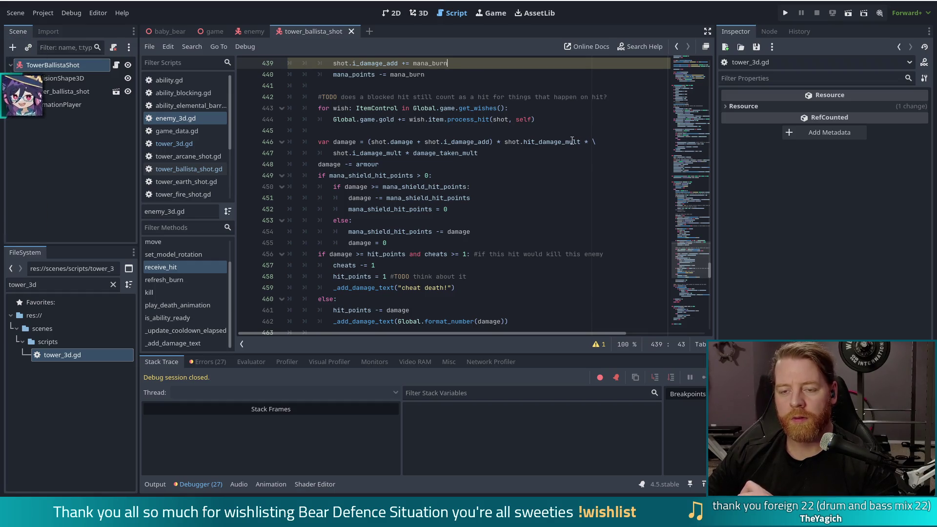
{"action": "left_click", "coordinate": [542, 120]}
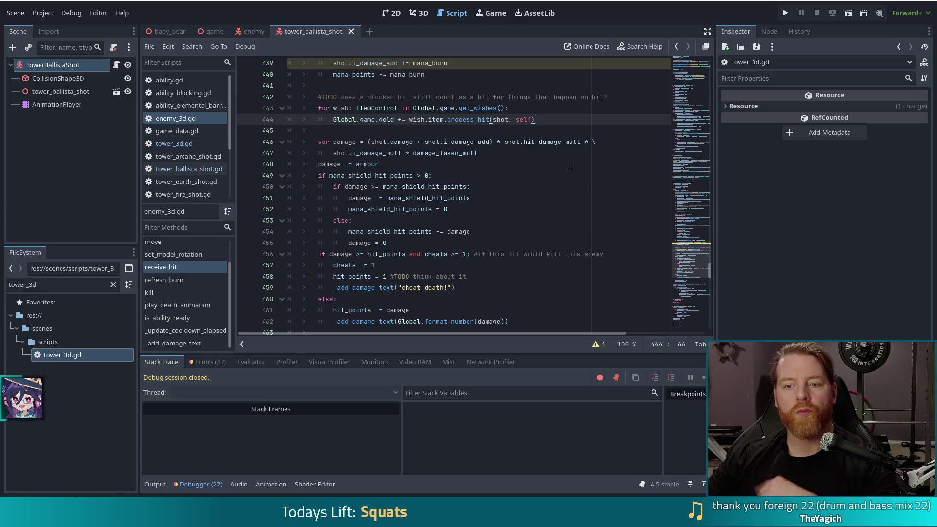
{"action": "left_click", "coordinate": [424, 142]}
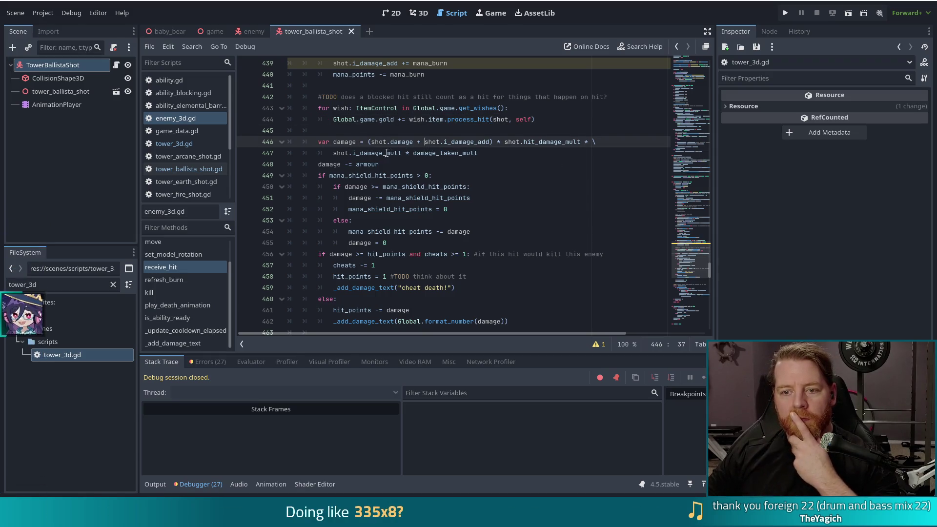
{"action": "left_click", "coordinate": [364, 155]}
{"action": "left_click", "coordinate": [350, 165]}
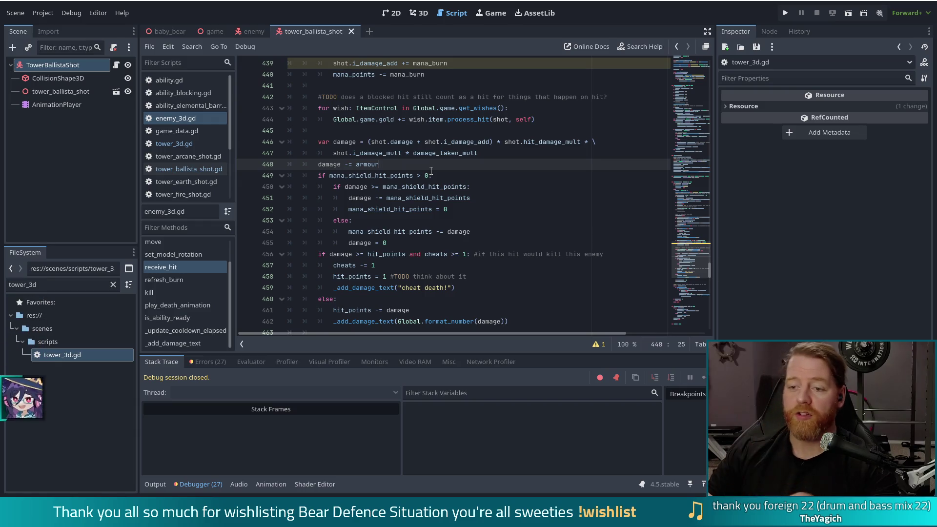
{"action": "left_click", "coordinate": [505, 152]}
Add a TODO note asking whether armour should actually go before resists, and save
{"action": "key", "text": "Return"}
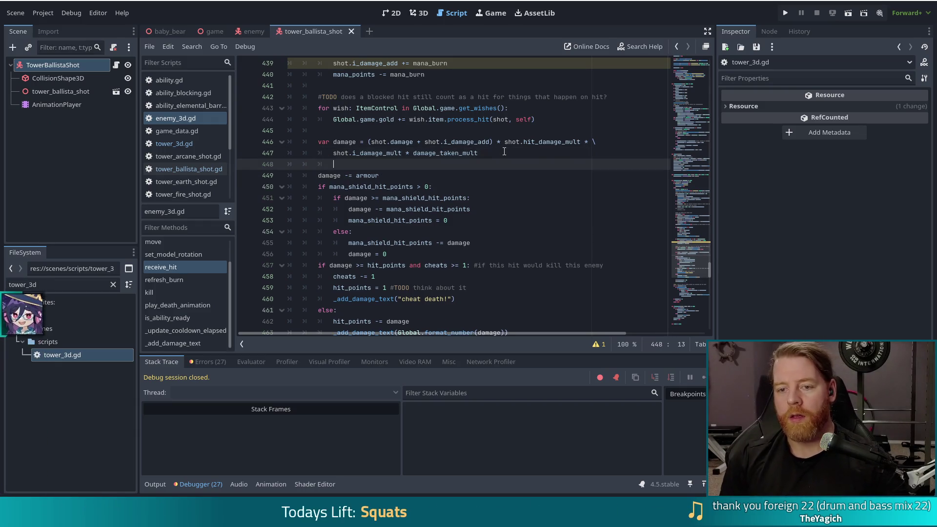
{"action": "key", "text": "BackSpace"}
{"action": "type", "text": "DO"}
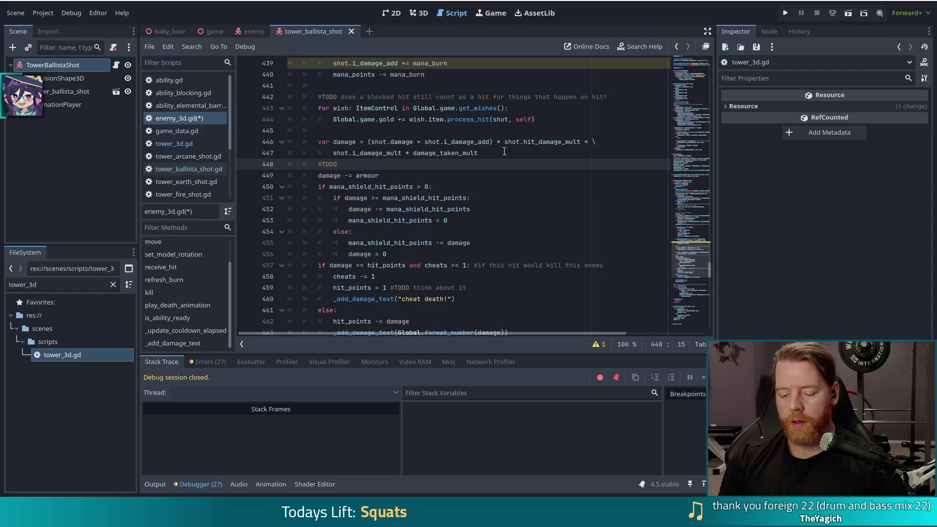
{"action": "type", "text": "termine whe"}
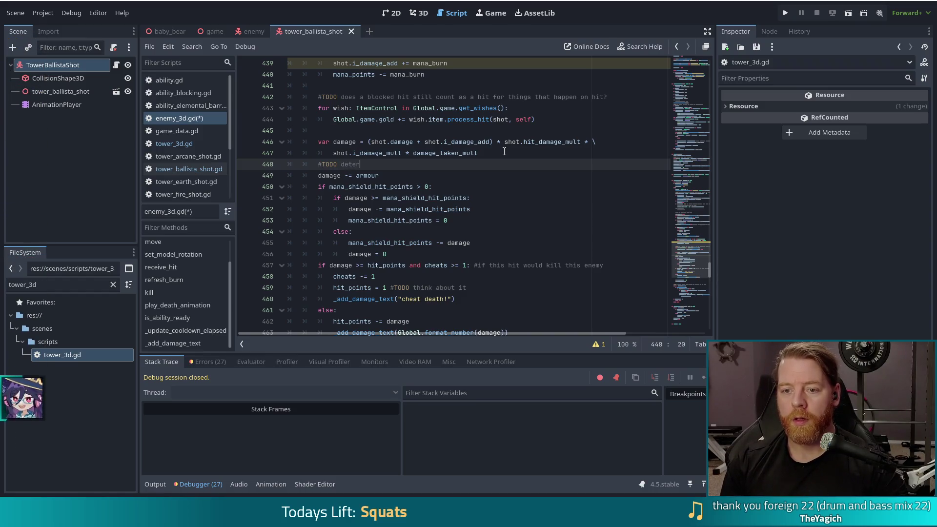
{"action": "type", "text": "ther ar"}
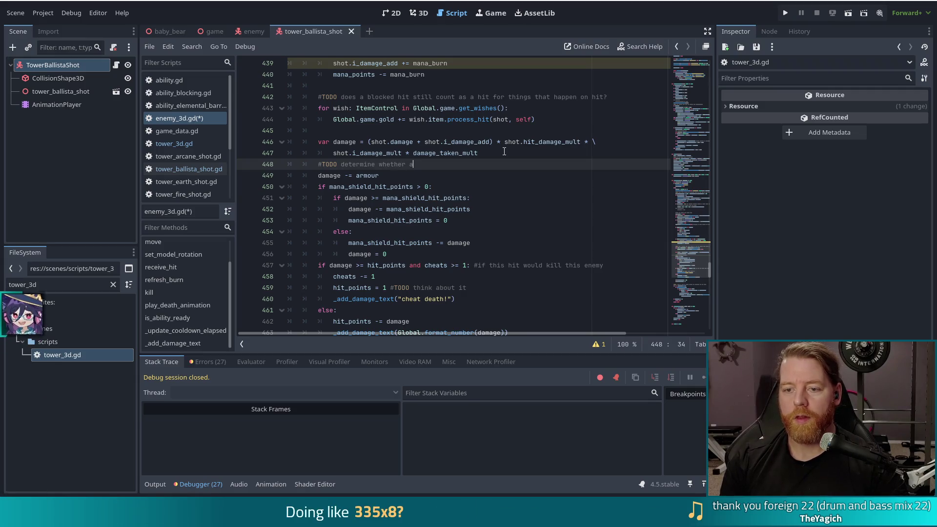
{"action": "type", "text": "mour should actually go before resists"}
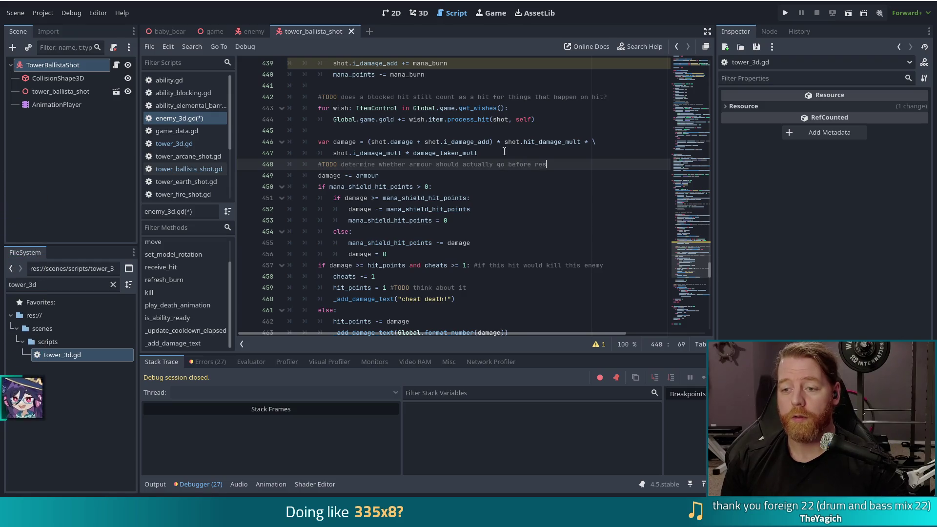
{"action": "key", "text": "ctrl+s"}
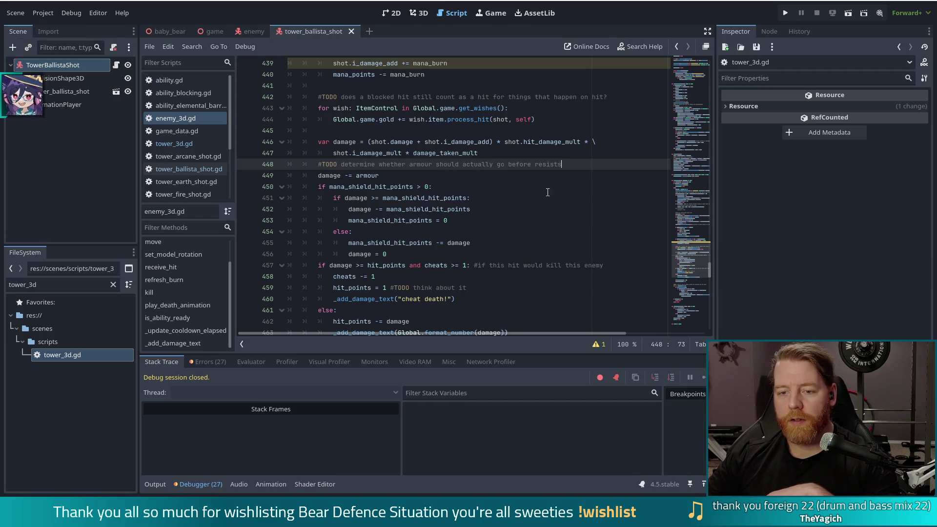
Below 'damage -= armour', add the comment '#TODO adjust damage for', correcting typos
{"action": "left_click", "coordinate": [394, 175]}
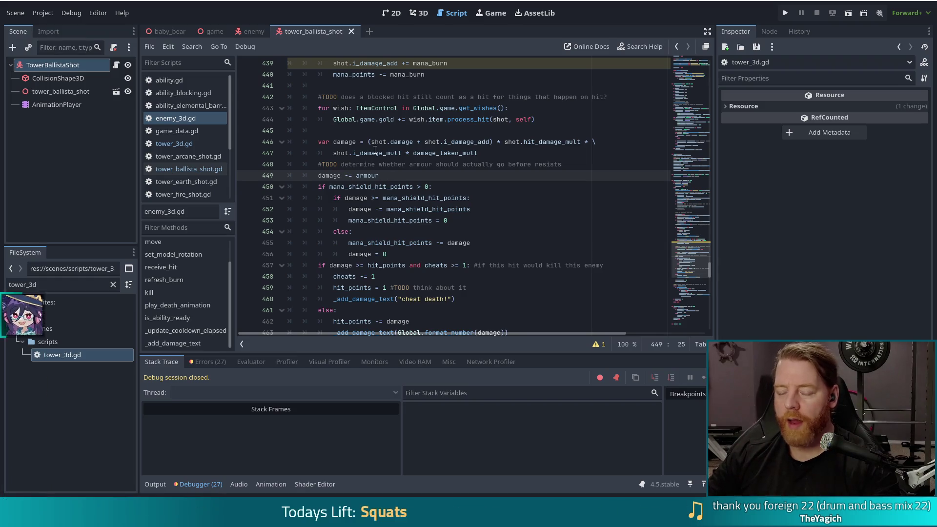
{"action": "mouse_move", "coordinate": [385, 153]}
{"action": "scroll", "coordinate": [453, 225], "scroll_direction": "down", "scroll_amount": 1}
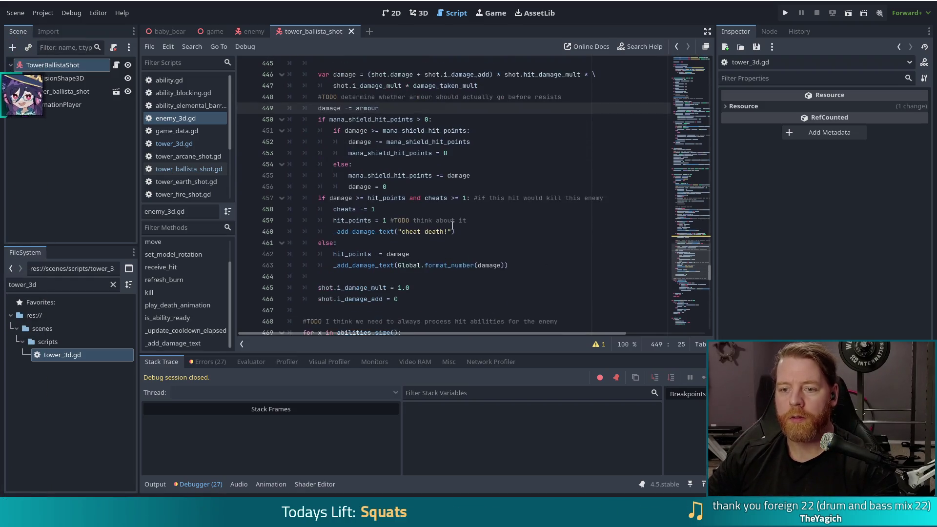
{"action": "key", "text": "Return"}
{"action": "type", "text": "#T"}
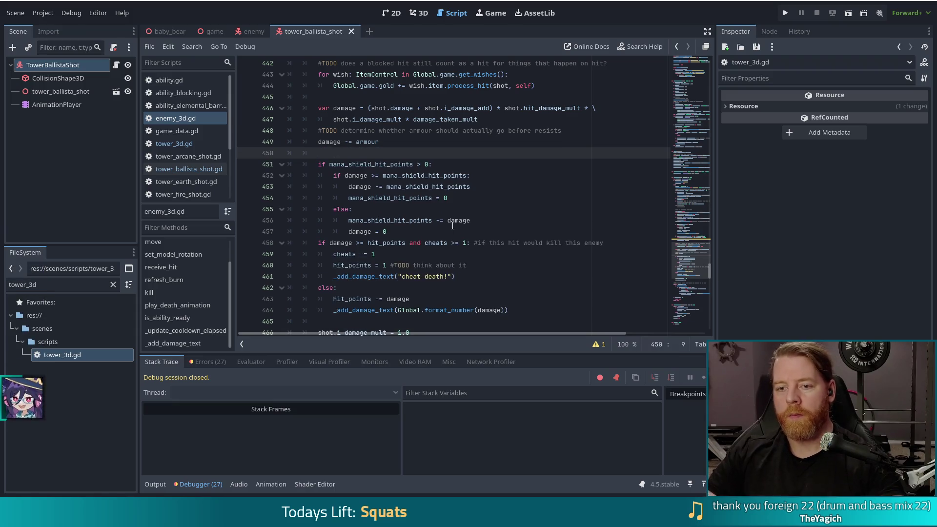
{"action": "type", "text": "ODO"}
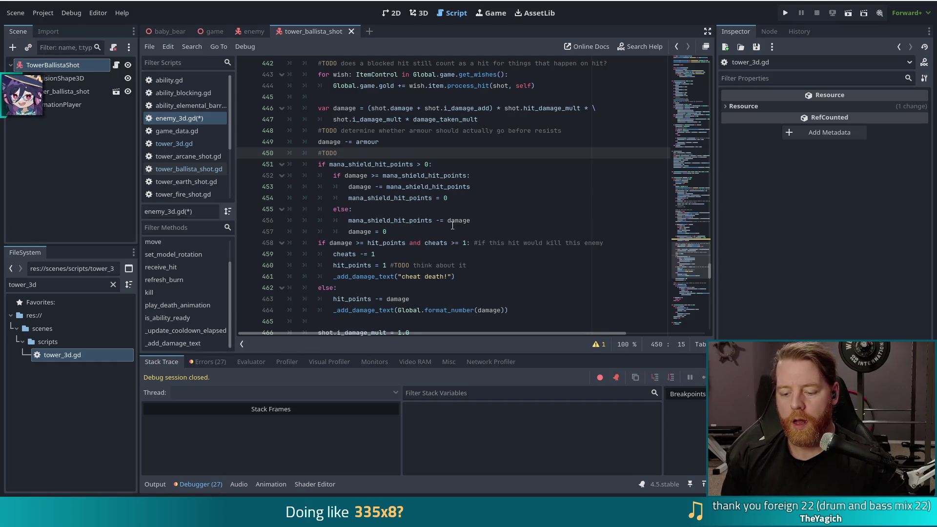
{"action": "type", "text": " adjust dmaa"}
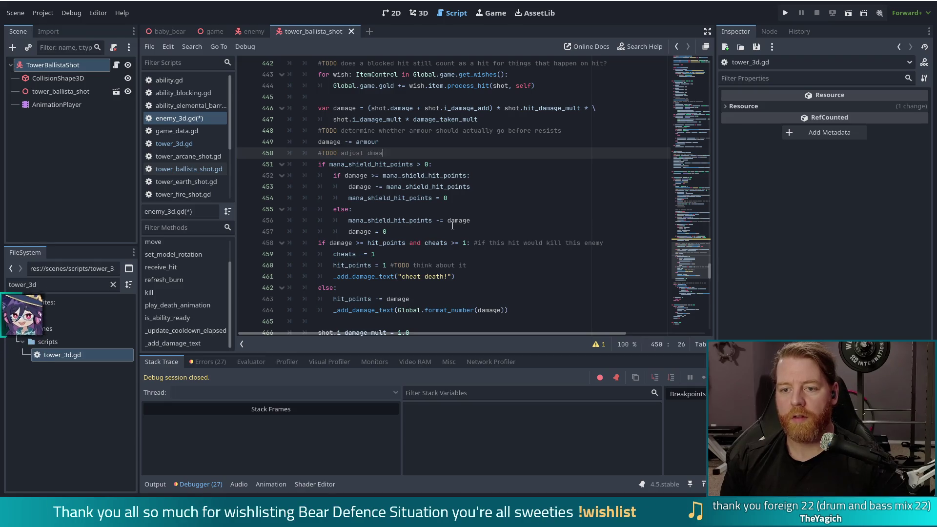
{"action": "key", "text": "BackSpace"}
{"action": "key", "text": "BackSpace"}
{"action": "key", "text": "BackSpace"}
{"action": "type", "text": "mage fore"}
{"action": "key", "text": "BackSpace"}
{"action": "key", "text": "BackSpace"}
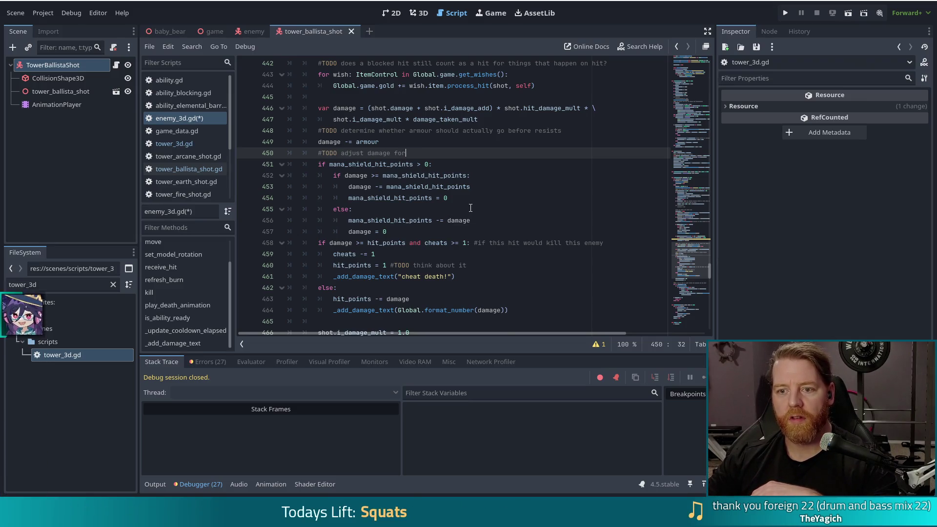
{"action": "scroll", "coordinate": [470, 208], "scroll_direction": "up", "scroll_amount": 4}
{"action": "scroll", "coordinate": [467, 207], "scroll_direction": "up", "scroll_amount": 4}
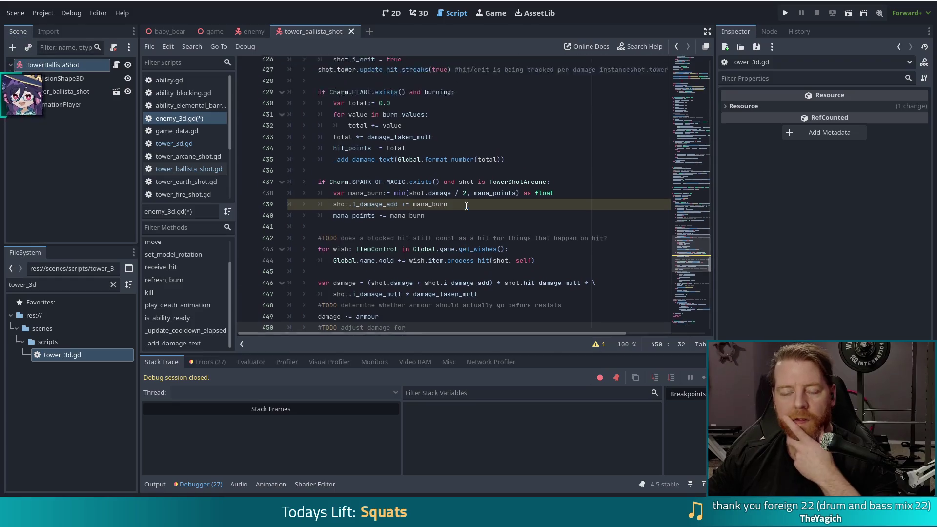
{"action": "scroll", "coordinate": [464, 205], "scroll_direction": "up", "scroll_amount": 5}
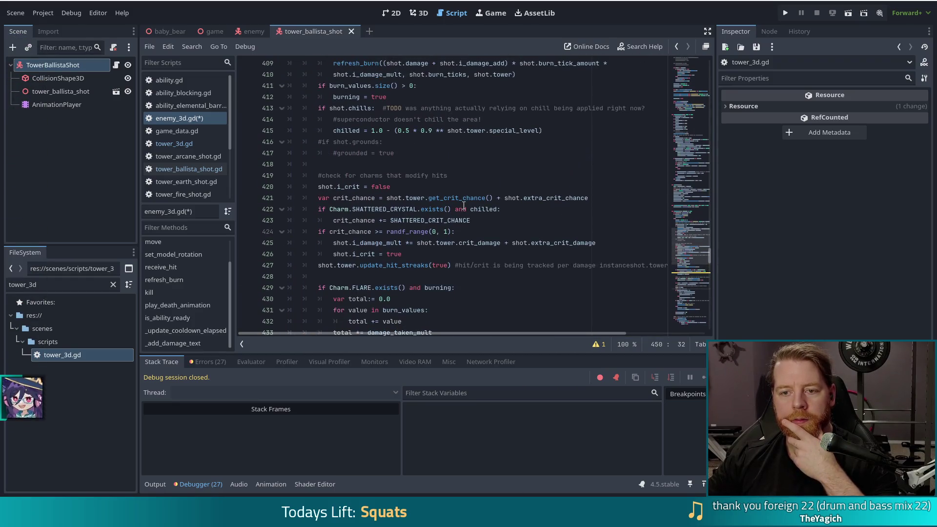
{"action": "scroll", "coordinate": [450, 200], "scroll_direction": "up", "scroll_amount": 3}
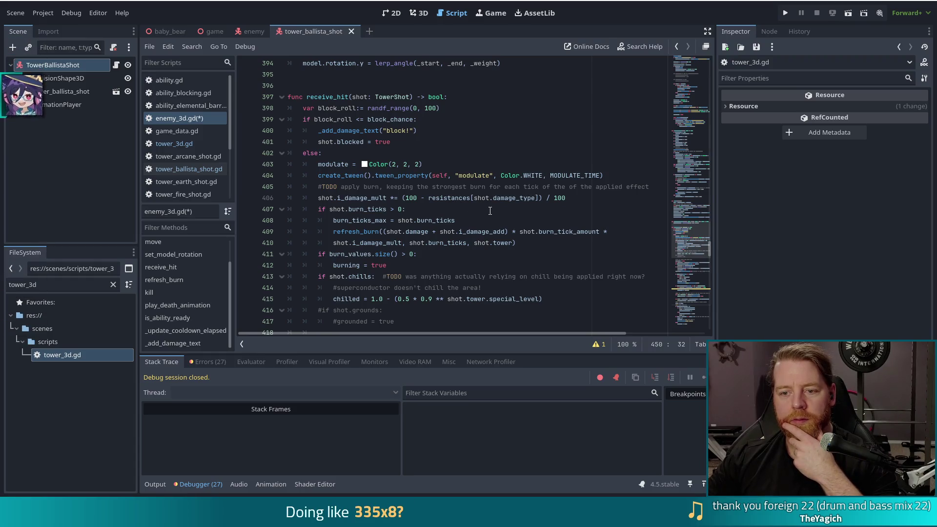
{"action": "scroll", "coordinate": [454, 158], "scroll_direction": "down", "scroll_amount": 9}
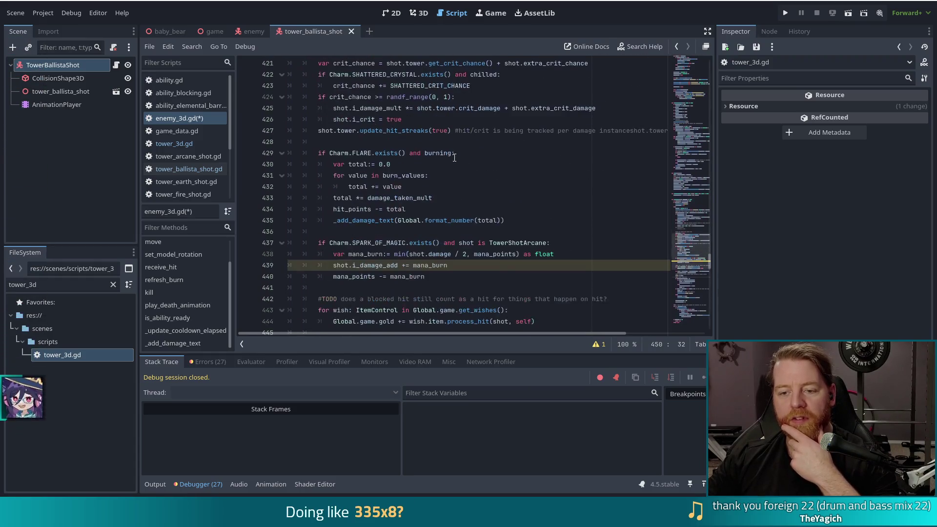
{"action": "scroll", "coordinate": [454, 158], "scroll_direction": "down", "scroll_amount": 2}
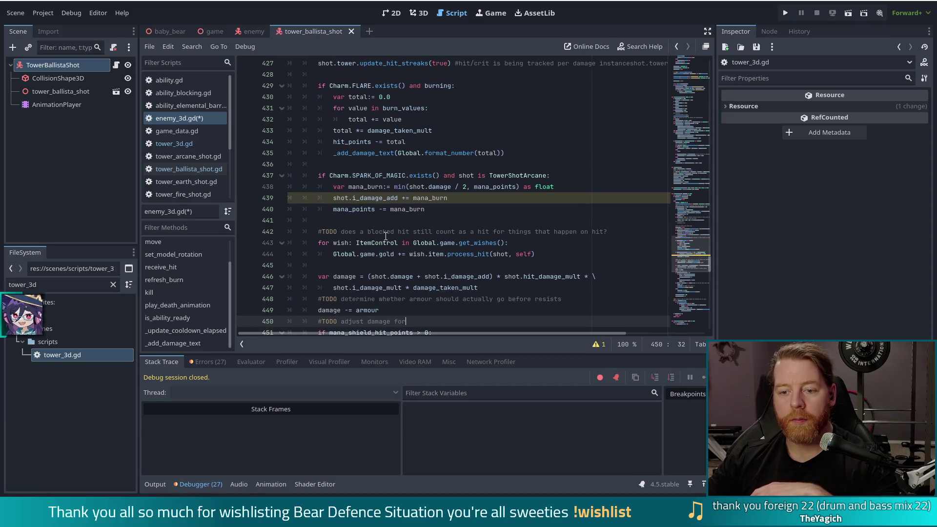
{"action": "scroll", "coordinate": [340, 255], "scroll_direction": "down", "scroll_amount": 1}
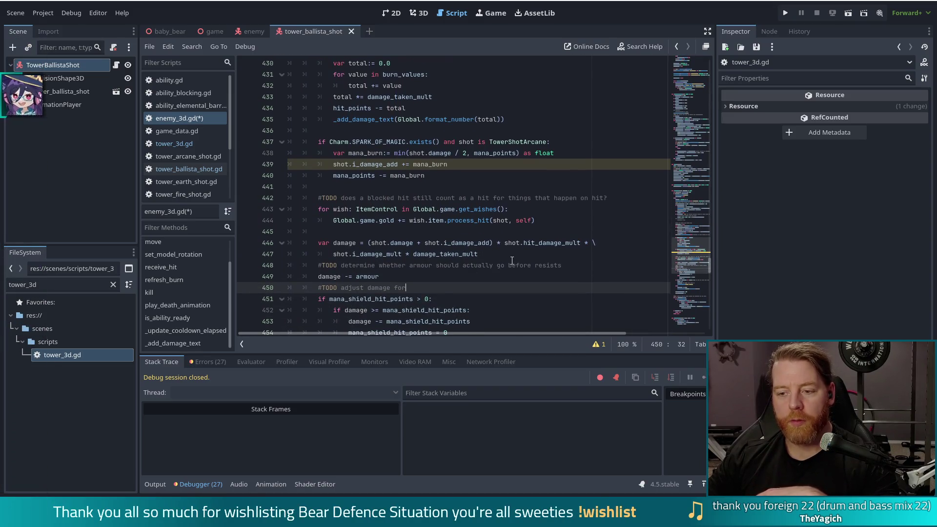
{"action": "left_click_drag", "start_coordinate": [410, 288], "coordinate": [411, 276]}
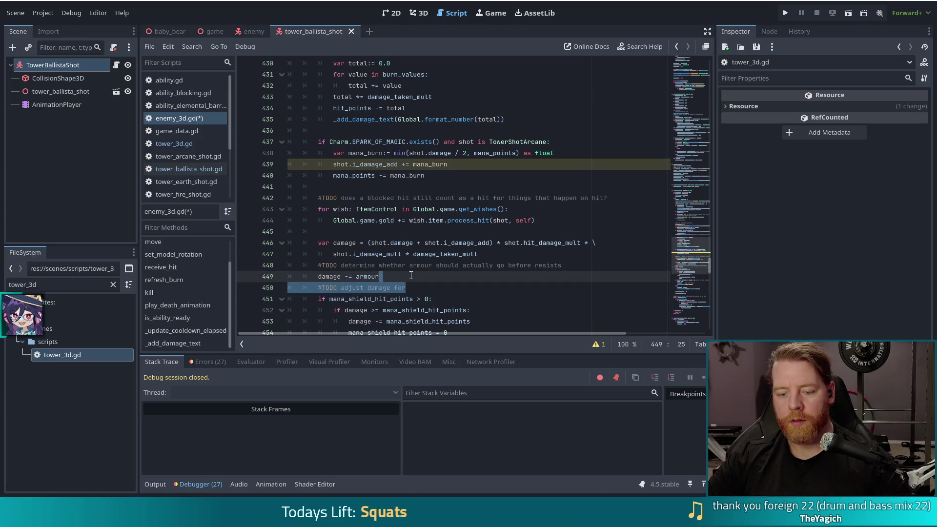
{"action": "scroll", "coordinate": [411, 277], "scroll_direction": "up", "scroll_amount": 10}
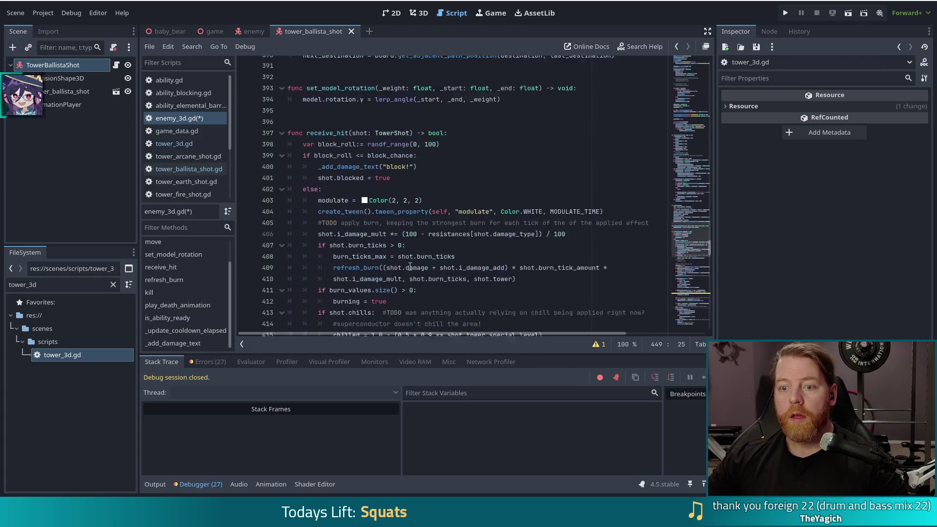
{"action": "scroll", "coordinate": [384, 245], "scroll_direction": "down", "scroll_amount": 1}
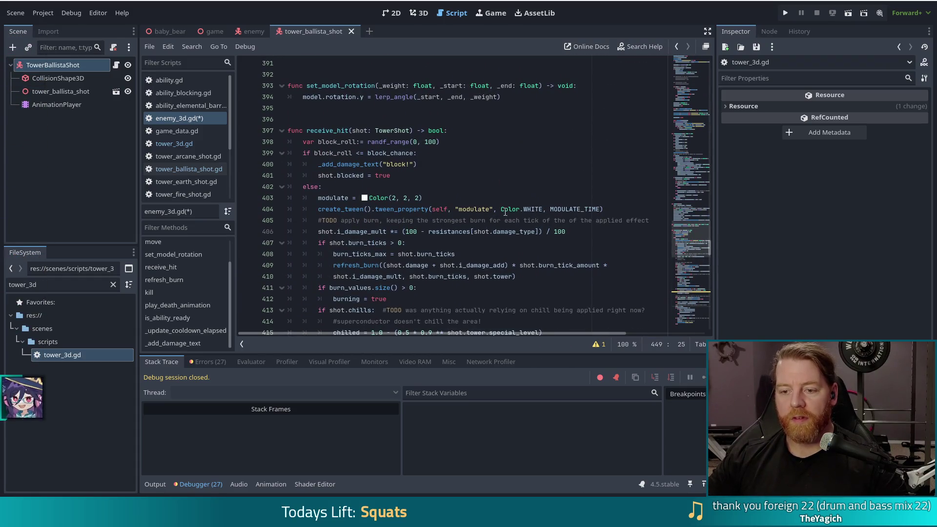
{"action": "scroll", "coordinate": [428, 198], "scroll_direction": "down", "scroll_amount": 1}
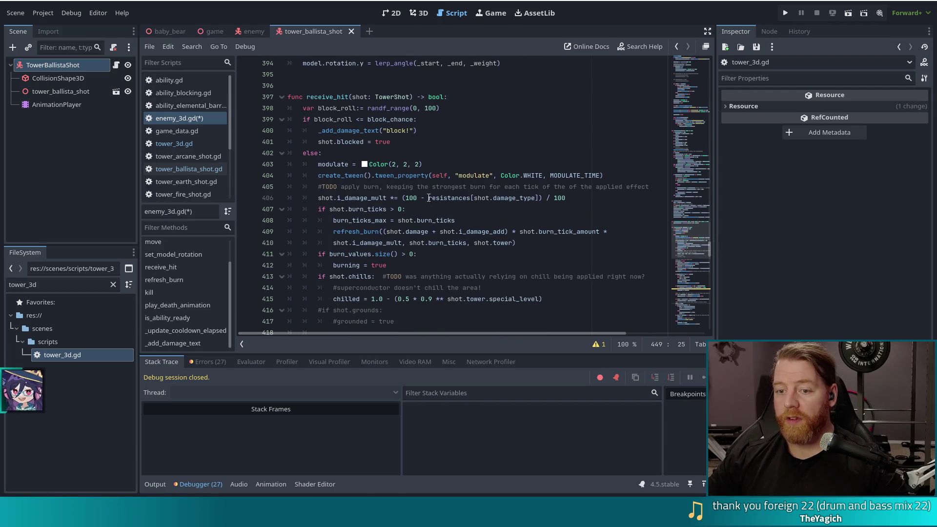
{"action": "left_click", "coordinate": [656, 187]}
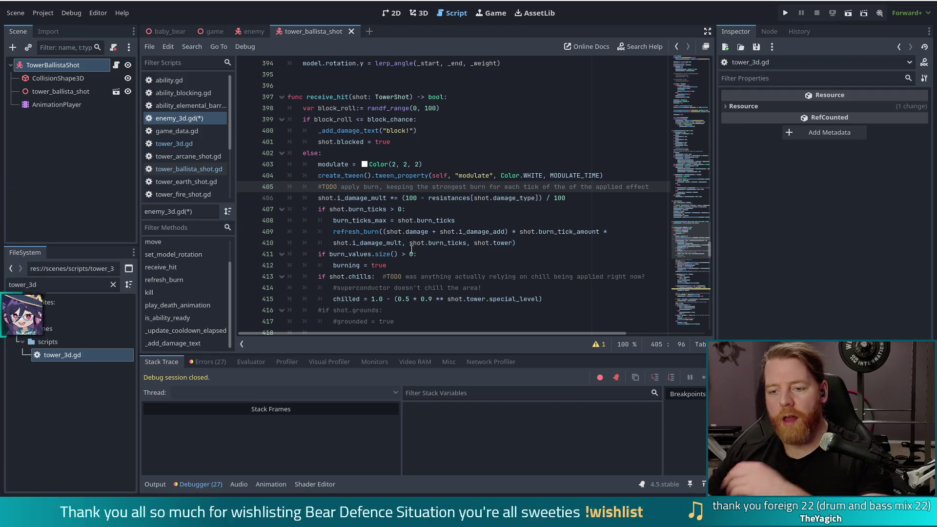
{"action": "triple_click", "coordinate": [655, 189]}
Strip TODO from the apply burn comment and move it below the resistance multiplier line
{"action": "left_click", "coordinate": [342, 187]}
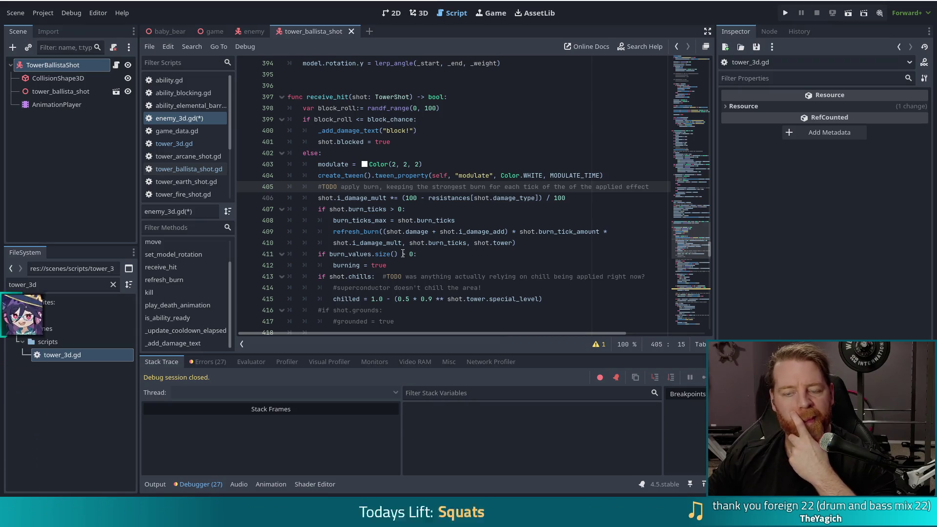
{"action": "key", "text": "BackSpace"}
{"action": "key", "text": "BackSpace"}
{"action": "key", "text": "BackSpace"}
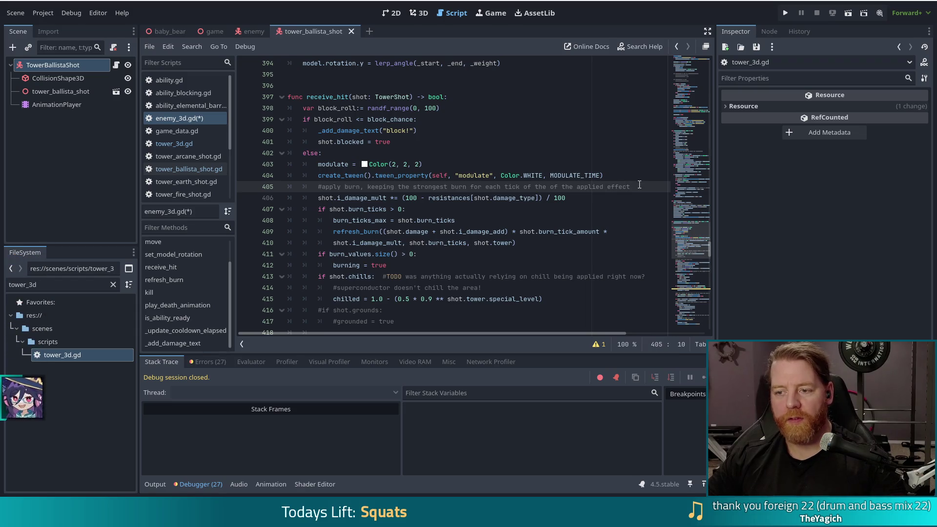
{"action": "key", "text": "End"}
{"action": "key", "text": "shift+Up"}
{"action": "key", "text": "ctrl+c"}
{"action": "key", "text": "BackSpace"}
{"action": "key", "text": "Down"}
{"action": "key", "text": "End"}
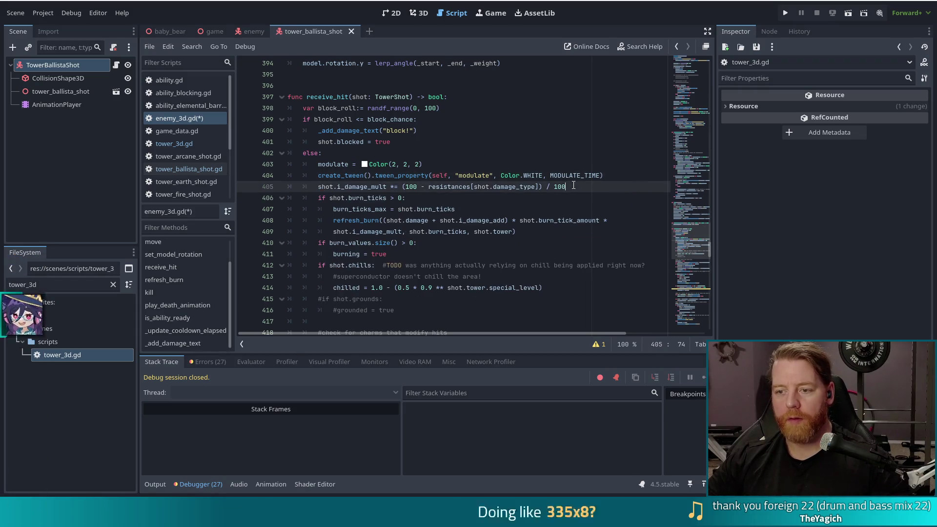
{"action": "key", "text": "ctrl+v"}
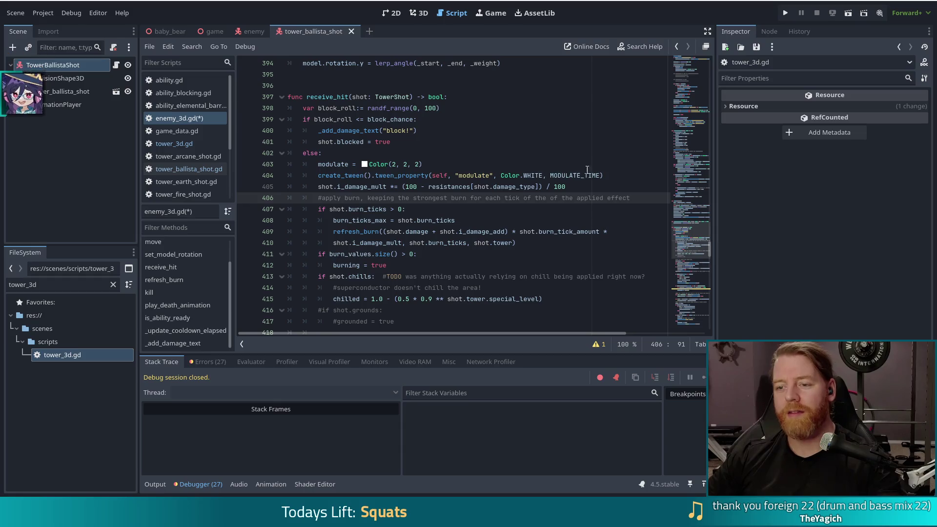
Above the resistance multiplier, add '#TODO apply resists based on damage type dictionary, not default type'
{"action": "left_click", "coordinate": [618, 171]}
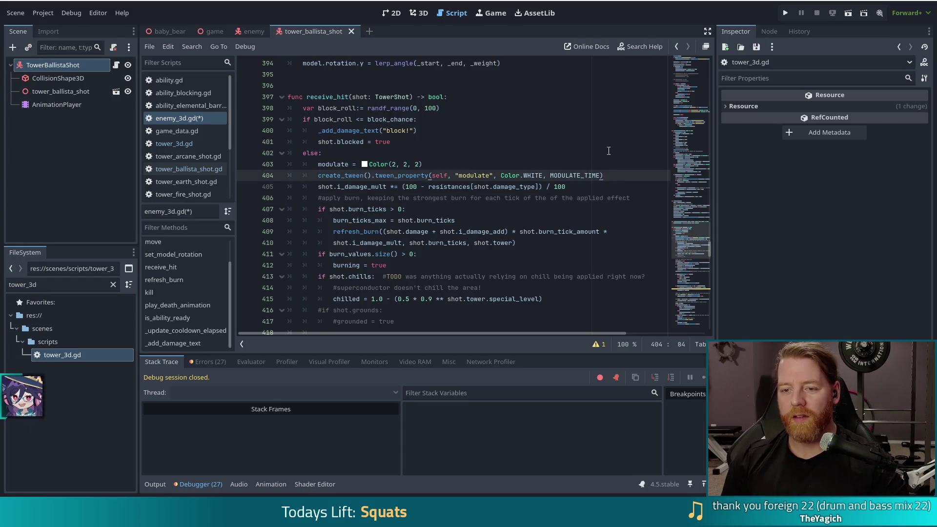
{"action": "key", "text": "Return"}
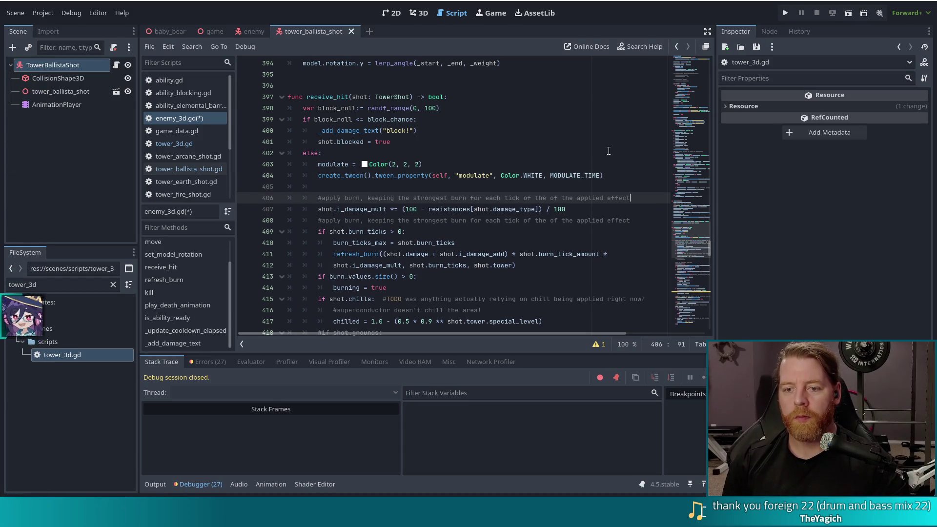
{"action": "type", "text": "#TODO"}
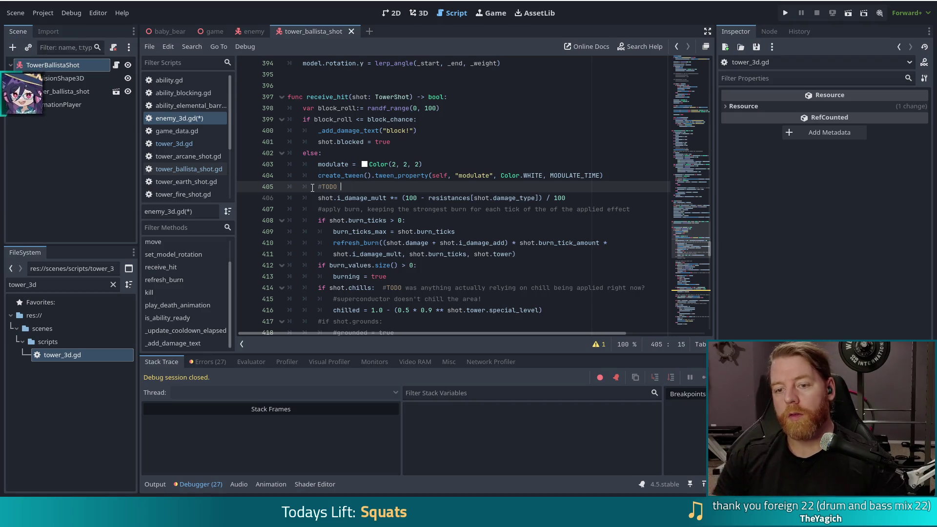
{"action": "type", "text": "apply reis"}
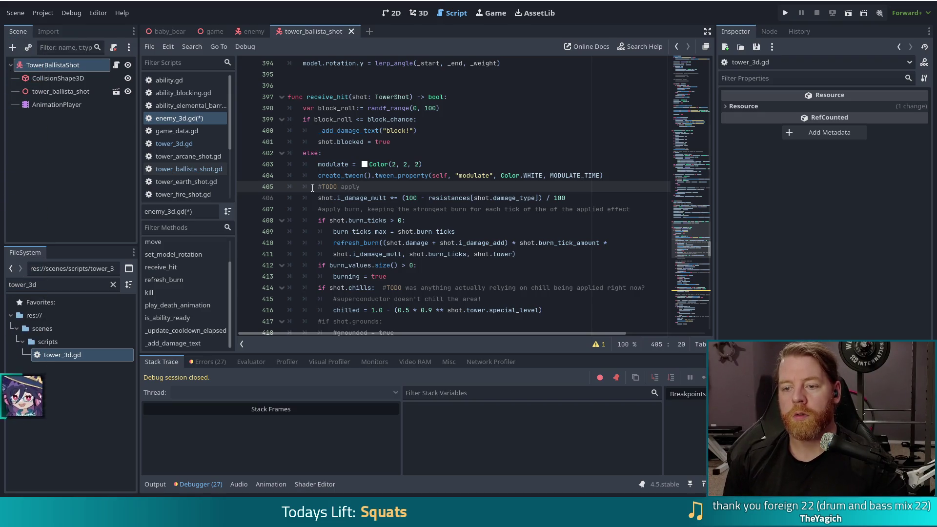
{"action": "key", "text": "BackSpace"}
{"action": "key", "text": "BackSpace"}
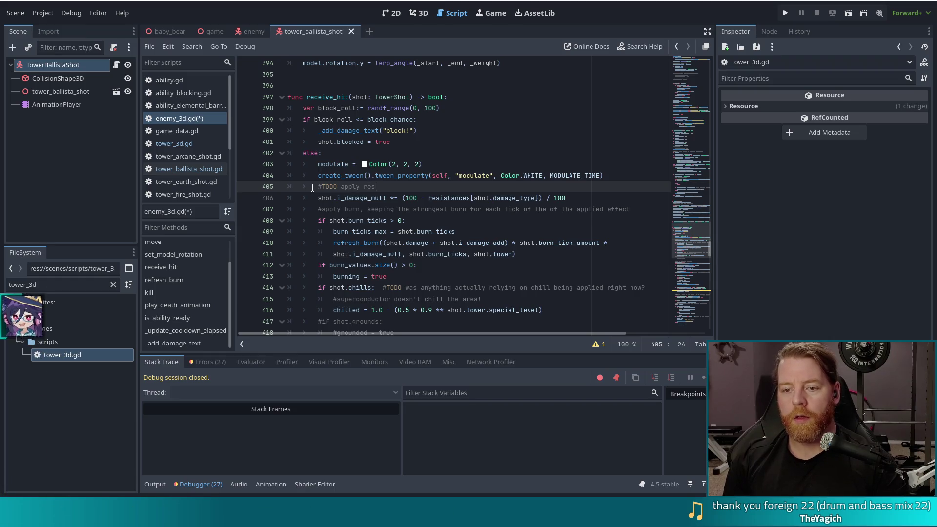
{"action": "type", "text": "sists based on"}
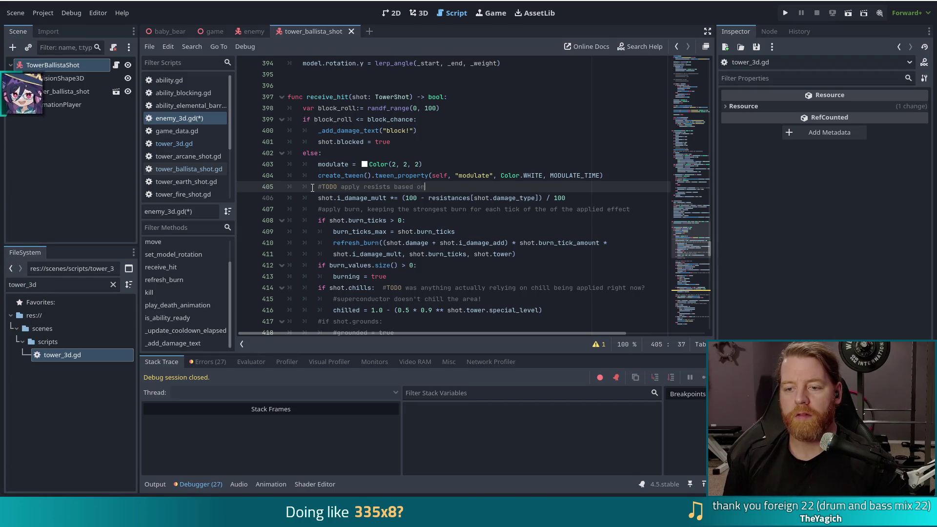
{"action": "type", "text": " damage type dictionary"}
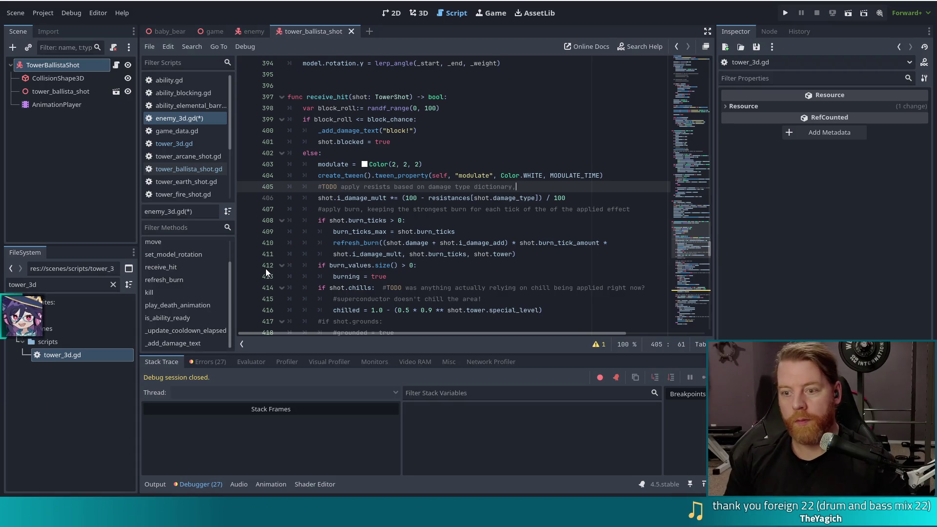
{"action": "type", "text": ", not default type"}
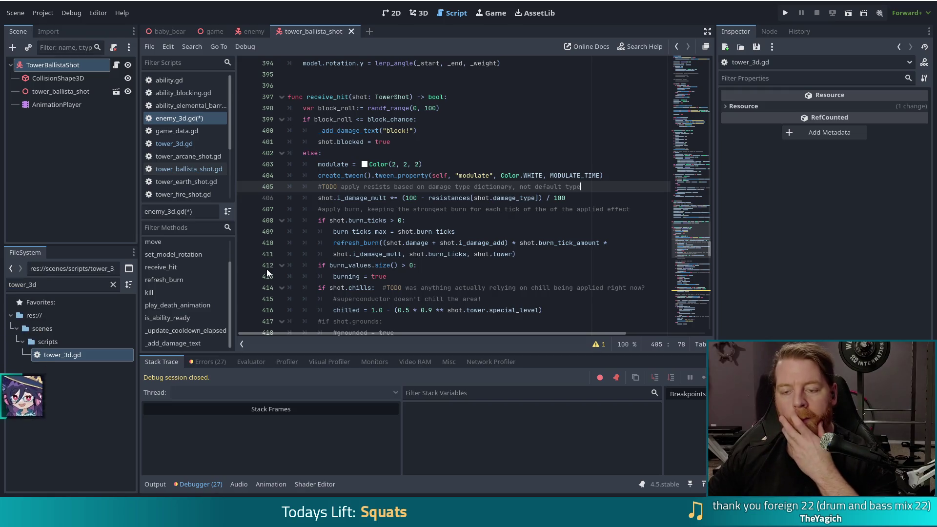
{"action": "left_click", "coordinate": [367, 197]}
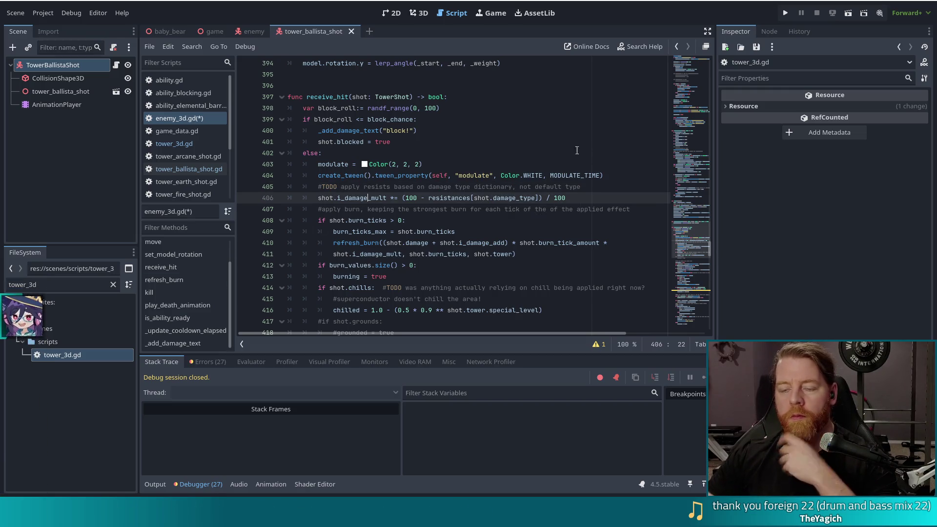
{"action": "left_click", "coordinate": [591, 189]}
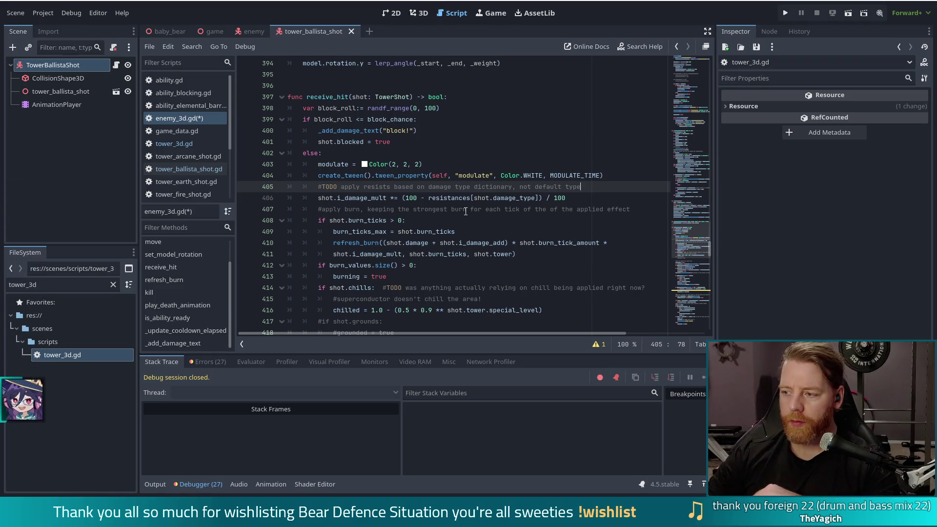
{"action": "left_click", "coordinate": [610, 206]}
{"action": "left_click", "coordinate": [585, 201]}
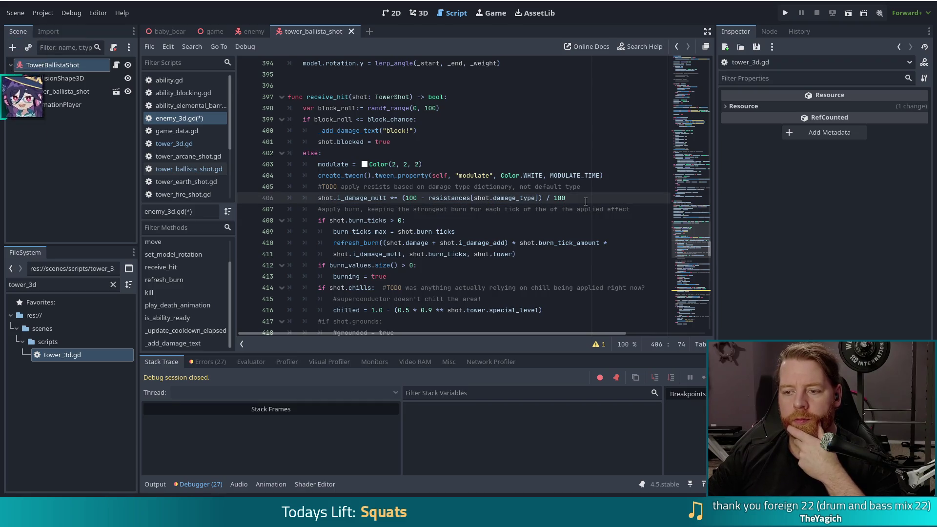
{"action": "mouse_move", "coordinate": [384, 218]}
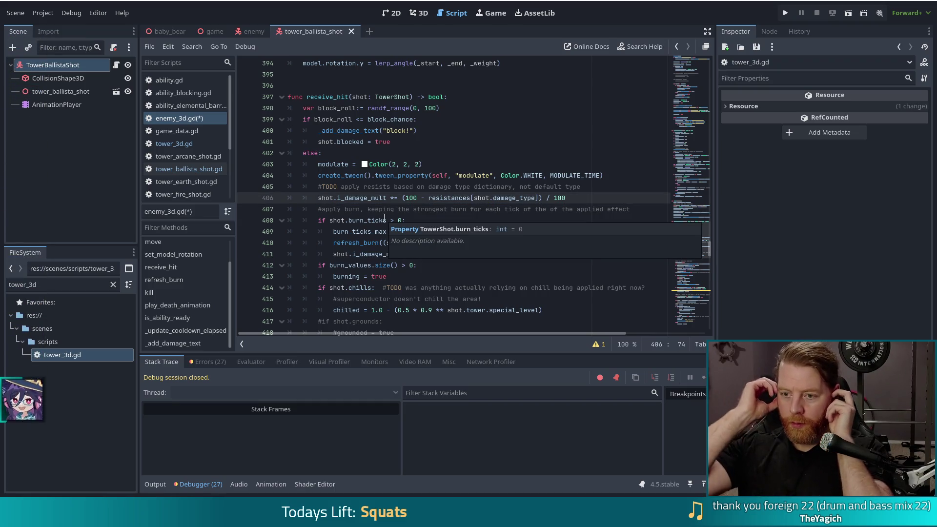
{"action": "left_click", "coordinate": [452, 197]}
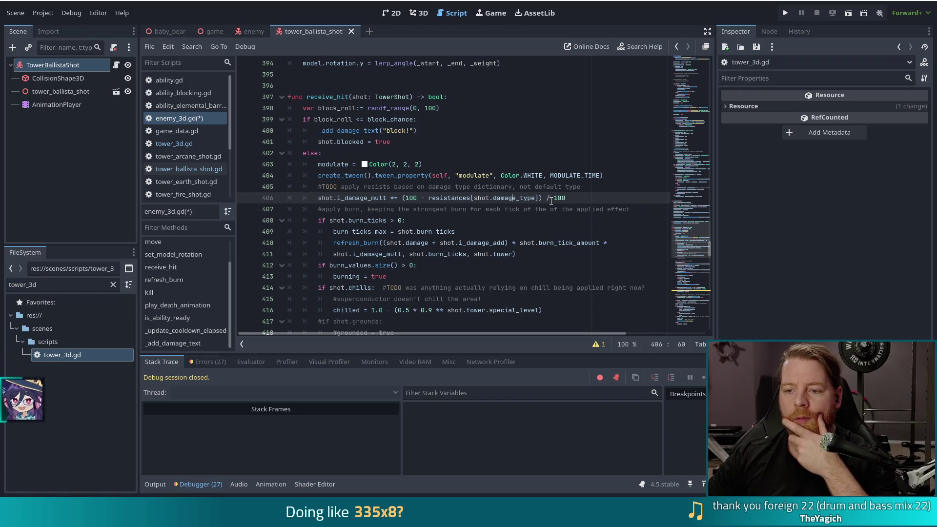
{"action": "left_click", "coordinate": [516, 199]}
{"action": "mouse_move", "coordinate": [516, 198]}
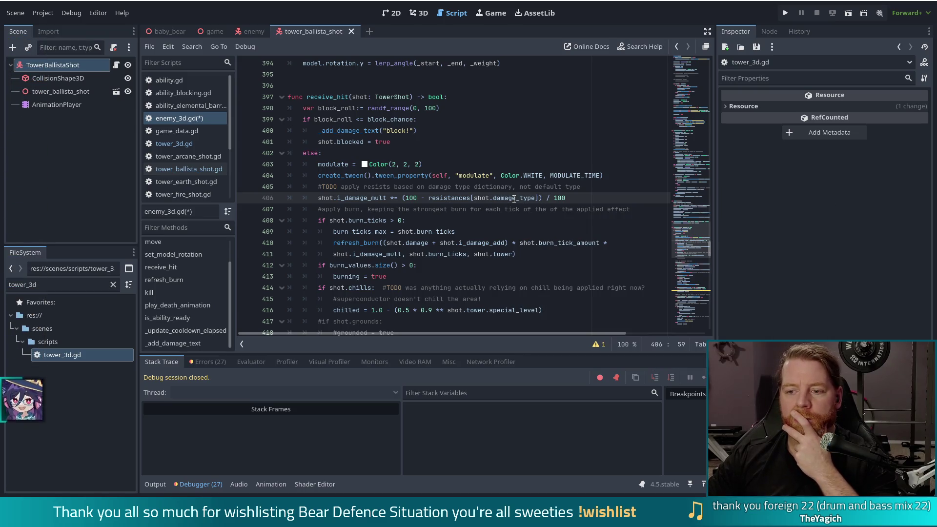
{"action": "key", "text": "Right"}
{"action": "key", "text": "Right"}
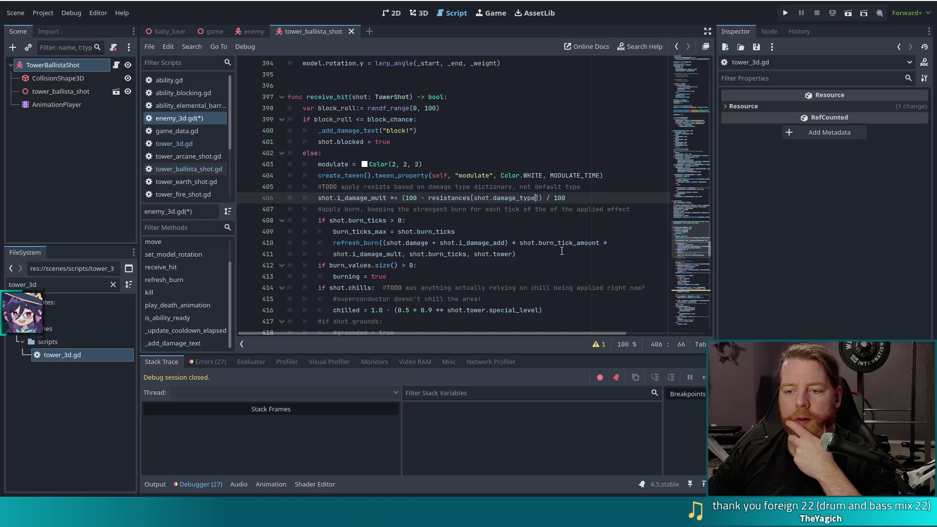
{"action": "mouse_move", "coordinate": [563, 244]}
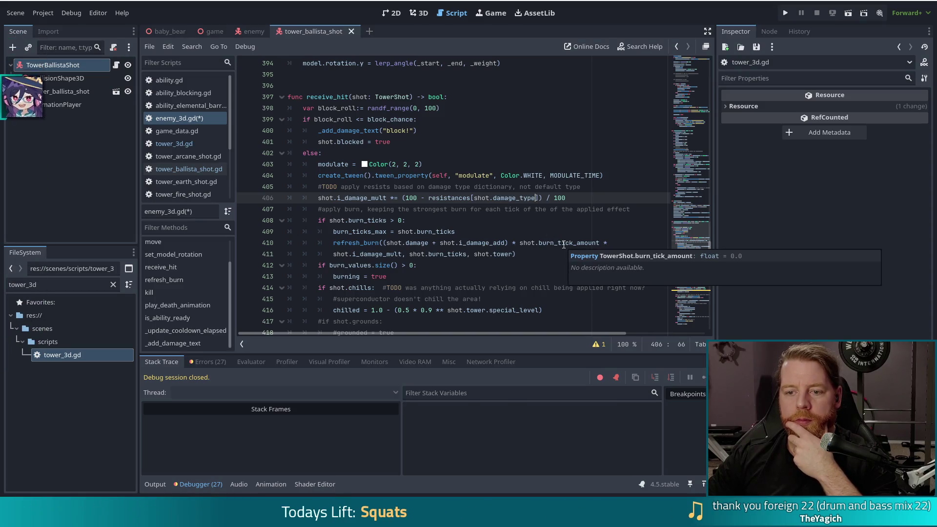
{"action": "left_click", "coordinate": [575, 198]}
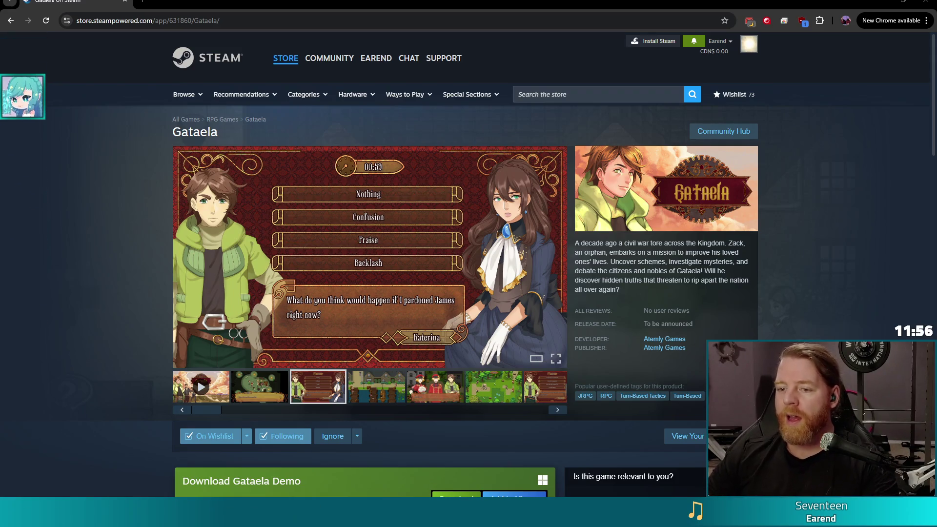
Watch the Gataela trailer full screen, then minimize Chrome to return to the Godot editor
{"action": "left_click", "coordinate": [201, 388]}
{"action": "left_click", "coordinate": [555, 360]}
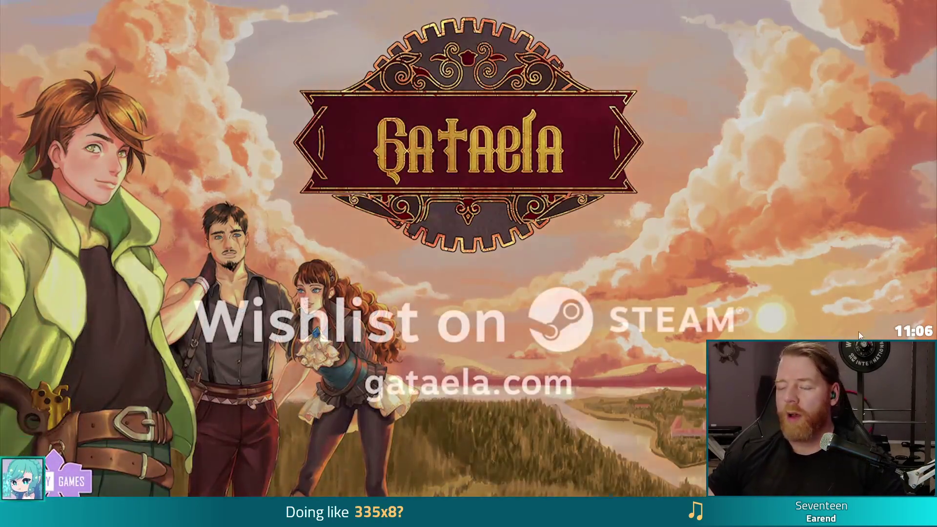
{"action": "mouse_move", "coordinate": [570, 279]}
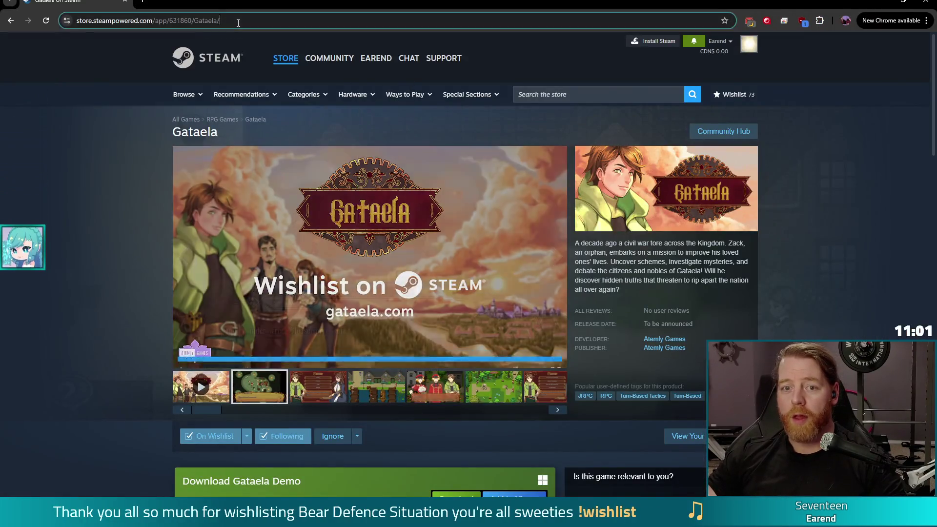
{"action": "left_click", "coordinate": [240, 22]}
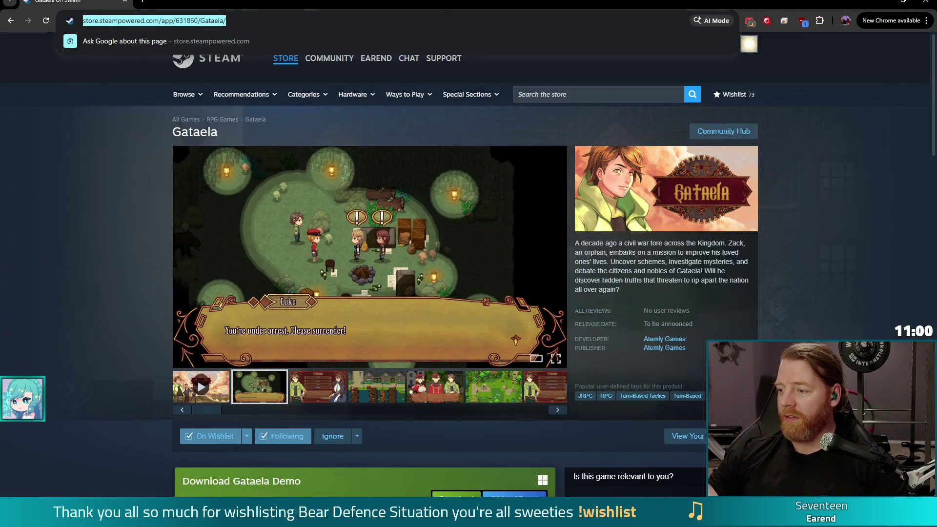
{"action": "key", "text": "Escape"}
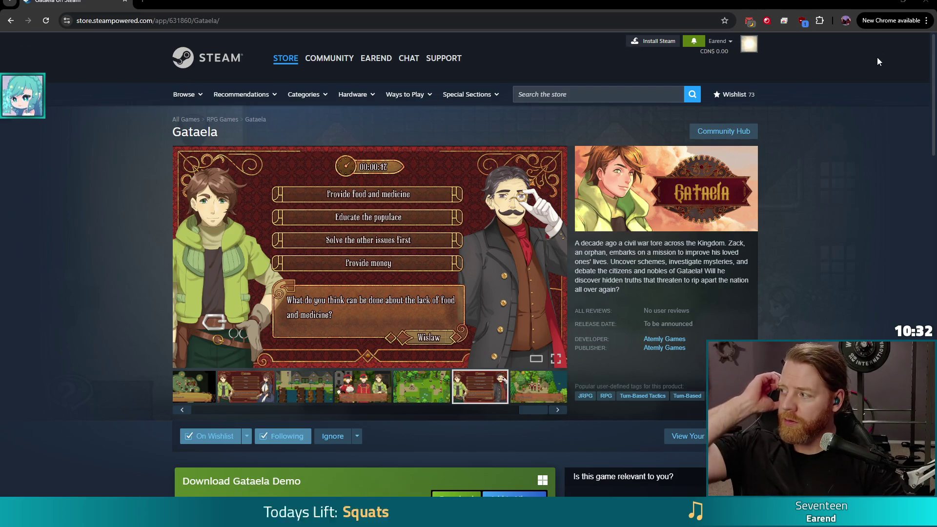
{"action": "left_click", "coordinate": [926, 4]}
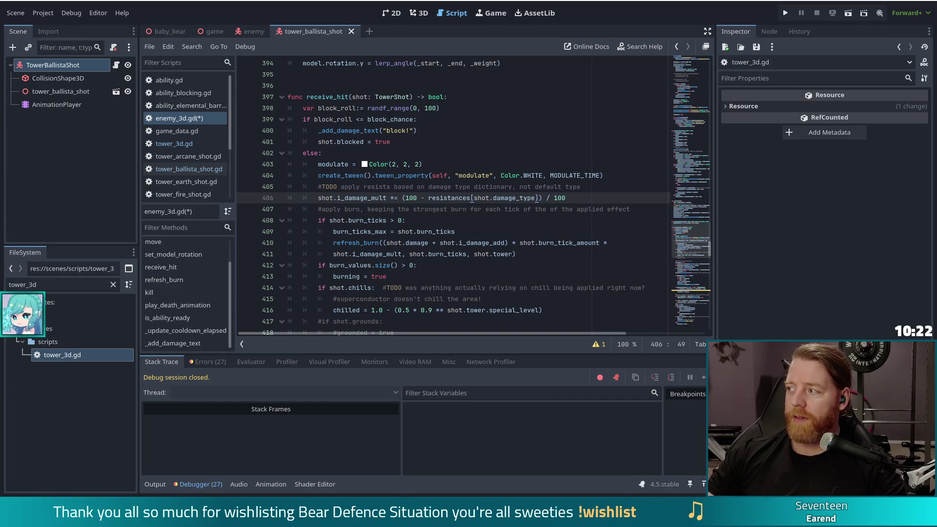
Switch to the Bear Defence Situation store page and watch its trailer full screen
{"action": "key", "text": "alt+Tab"}
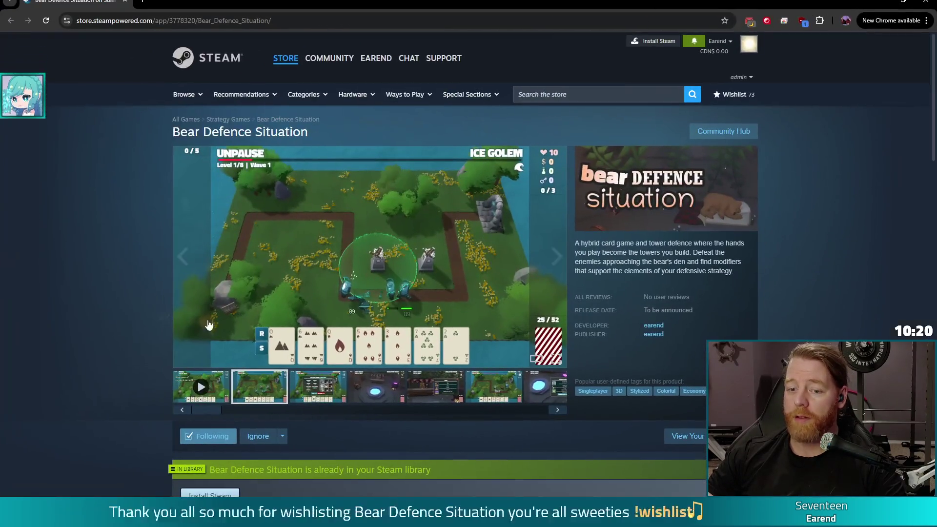
{"action": "left_click", "coordinate": [556, 359]}
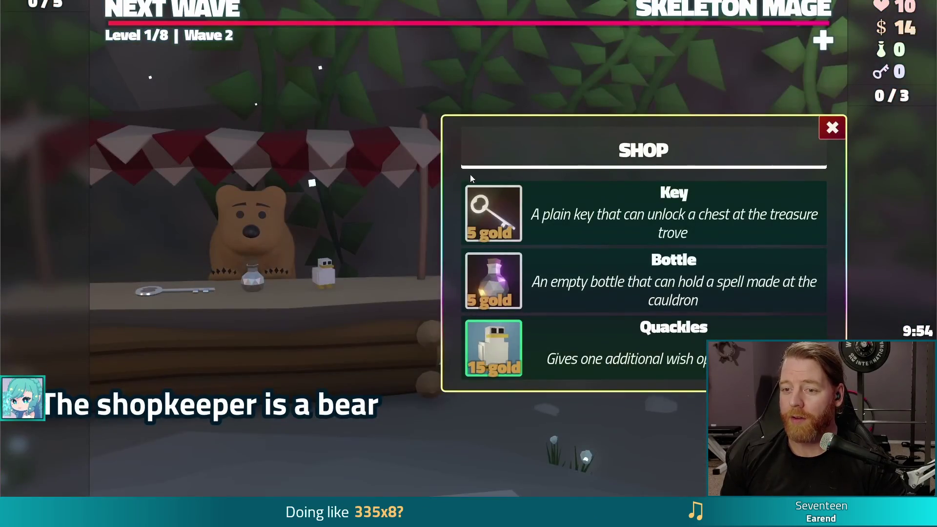
{"action": "left_click", "coordinate": [491, 217]}
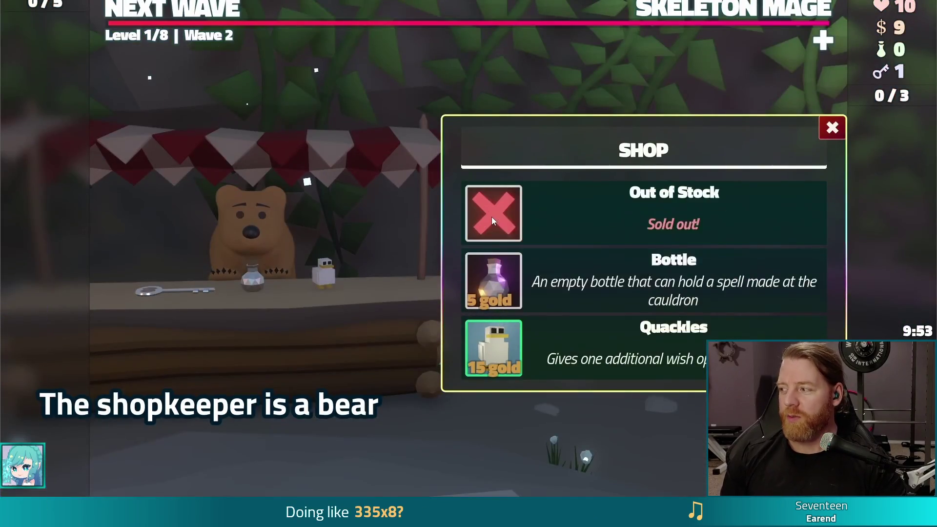
{"action": "left_click", "coordinate": [269, 220]}
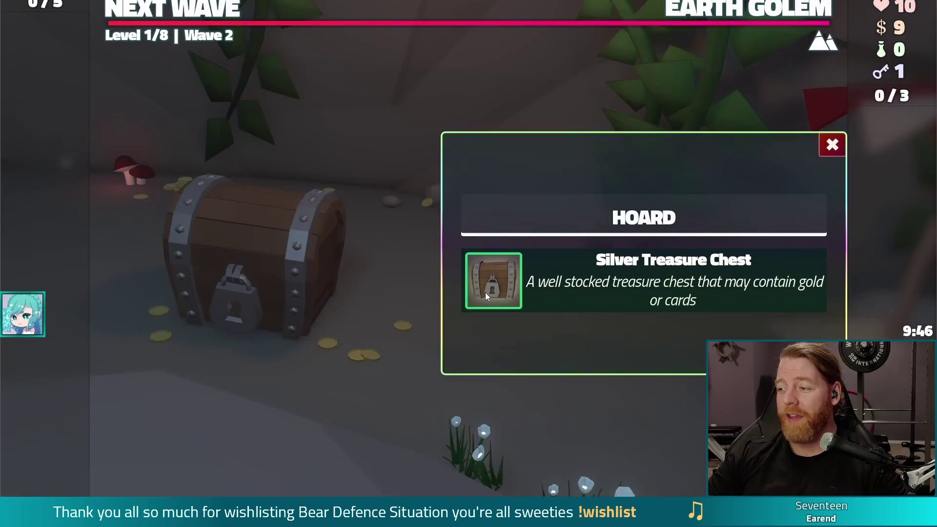
{"action": "left_click", "coordinate": [487, 293]}
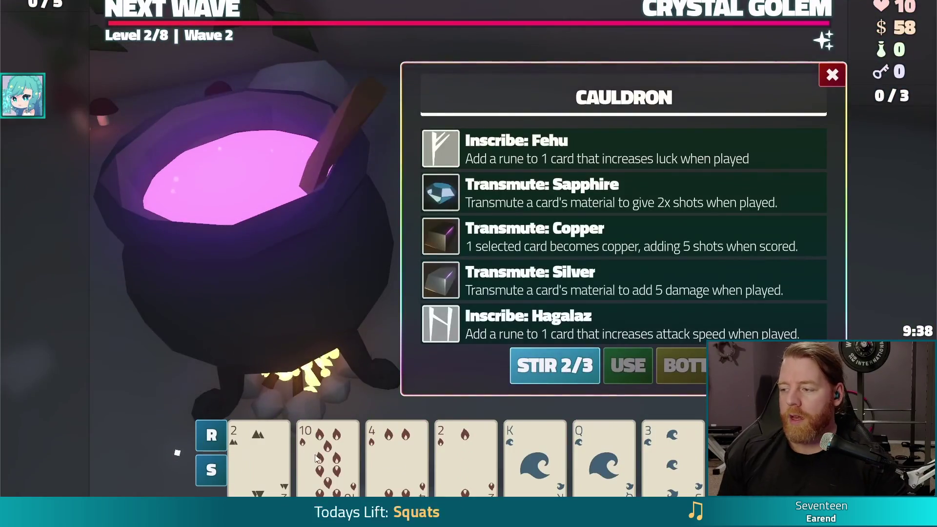
{"action": "left_click", "coordinate": [327, 454]}
{"action": "left_click", "coordinate": [551, 198]}
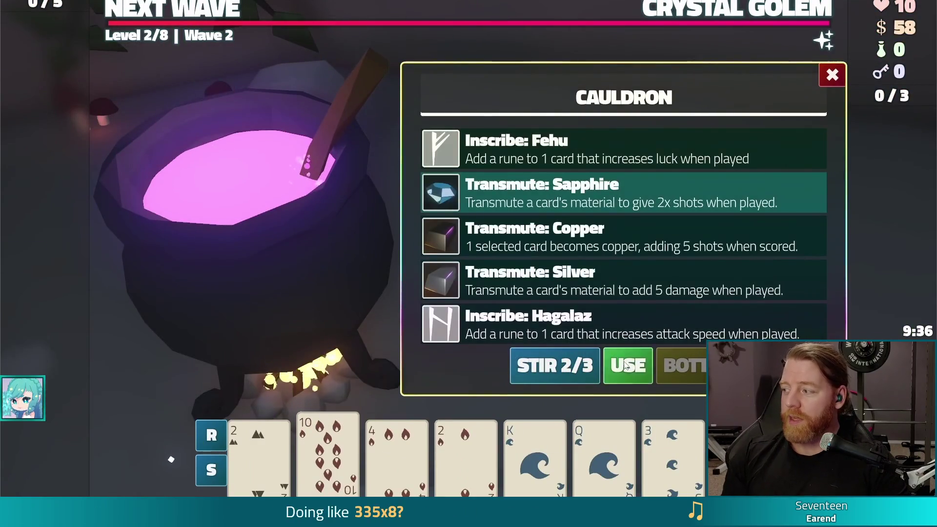
{"action": "left_click", "coordinate": [626, 362]}
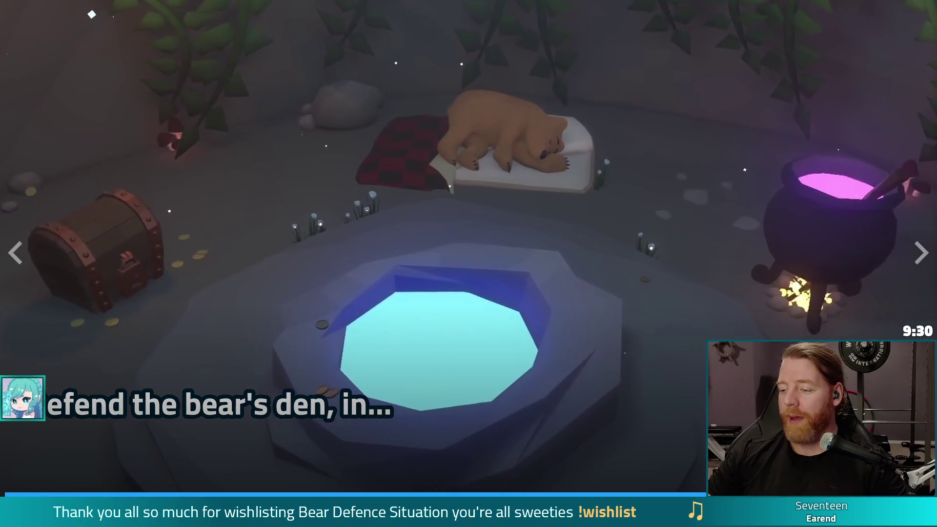
Exit full screen and close the extra image window from the taskbar preview
{"action": "key", "text": "Escape"}
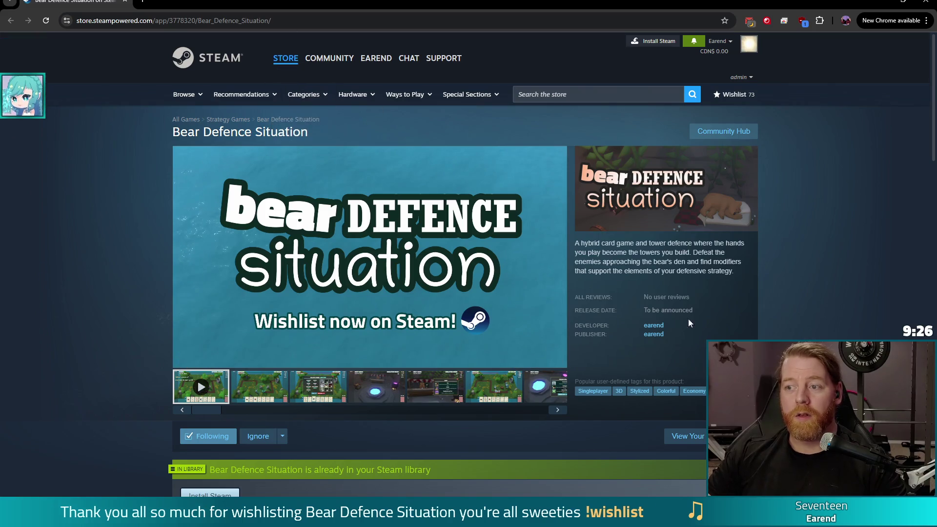
{"action": "mouse_move", "coordinate": [212, 518]}
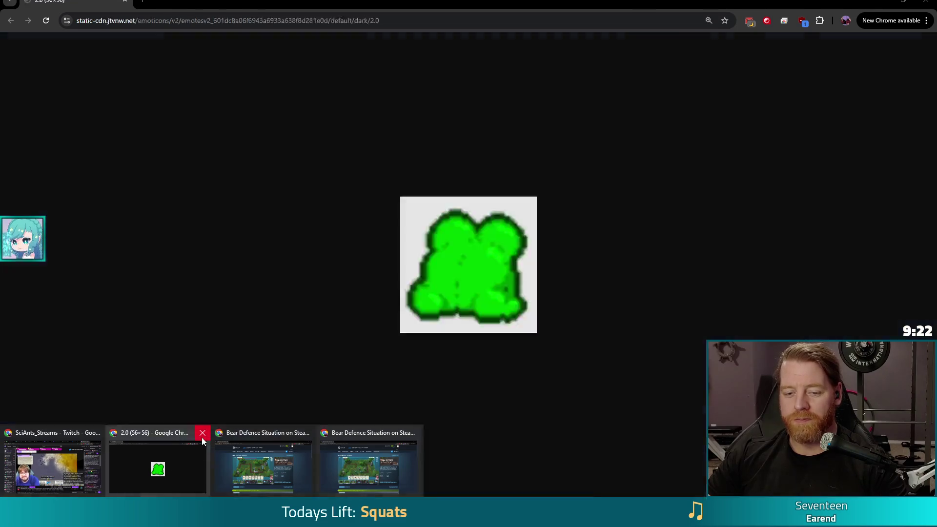
{"action": "left_click", "coordinate": [201, 436]}
Close both duplicate Bear Defence Situation windows, then maximize Chrome and scroll the Gataela page
{"action": "left_click", "coordinate": [201, 438]}
{"action": "left_click", "coordinate": [201, 437]}
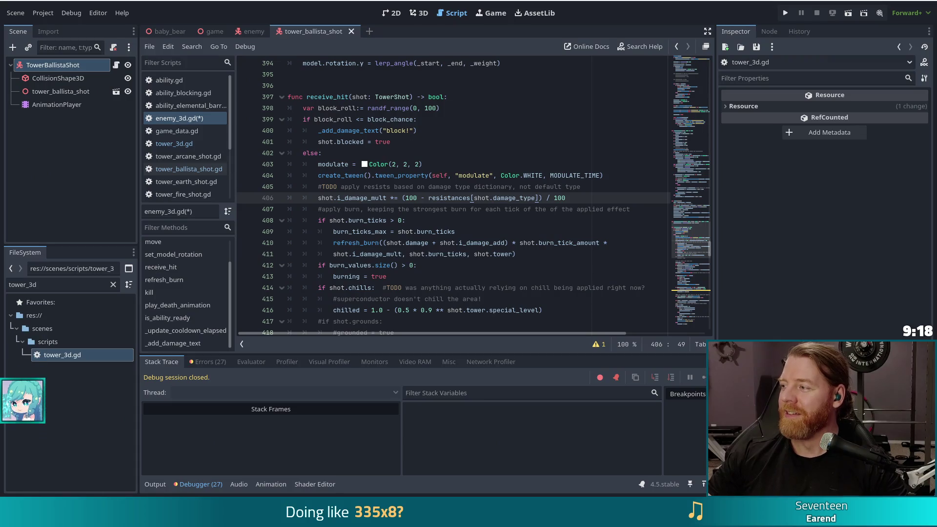
{"action": "double_click", "coordinate": [561, 231]}
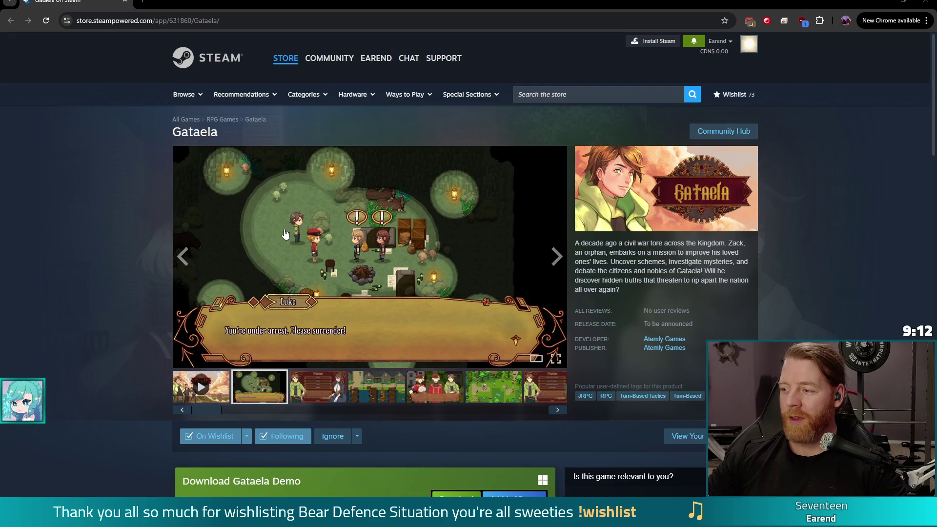
{"action": "scroll", "coordinate": [257, 236], "scroll_direction": "down", "scroll_amount": 1}
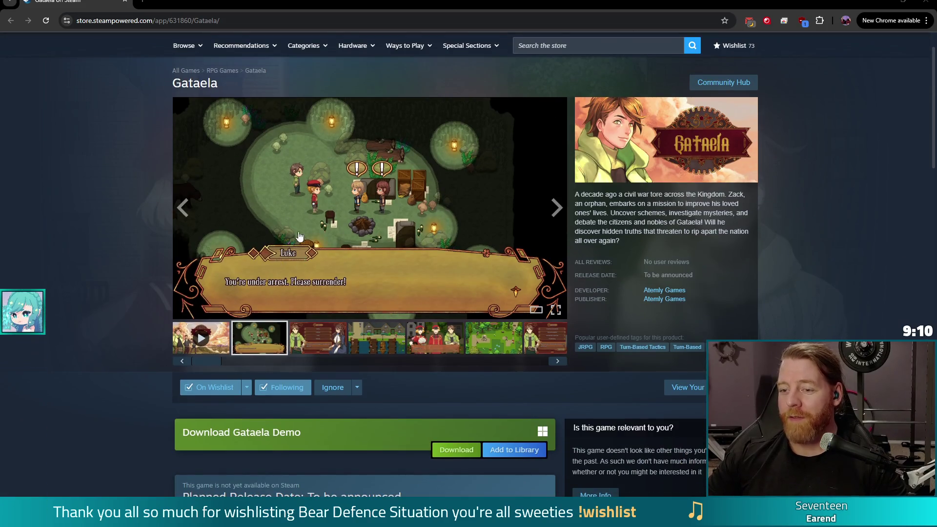
{"action": "scroll", "coordinate": [186, 240], "scroll_direction": "down", "scroll_amount": 6}
{"action": "scroll", "coordinate": [185, 243], "scroll_direction": "down", "scroll_amount": 14}
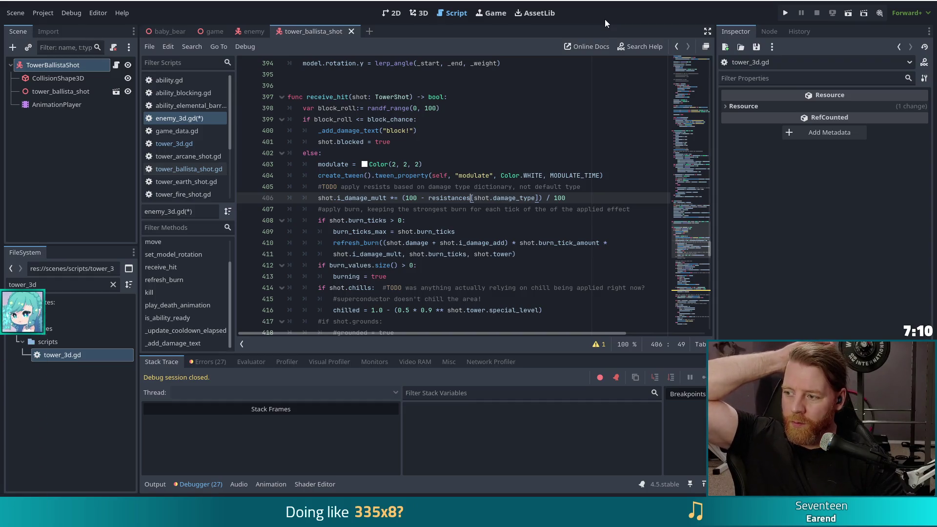
{"action": "left_click", "coordinate": [457, 196]}
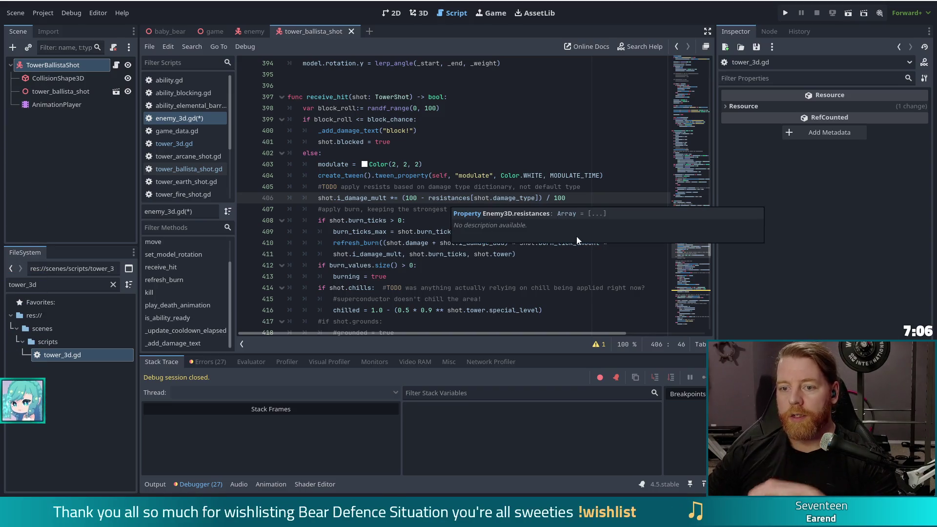
{"action": "key", "text": "Up"}
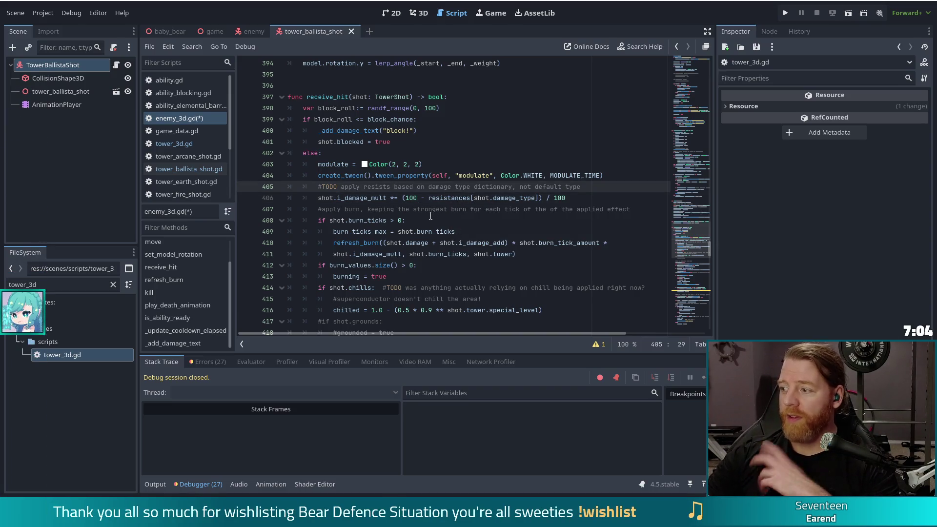
{"action": "left_click", "coordinate": [575, 197]}
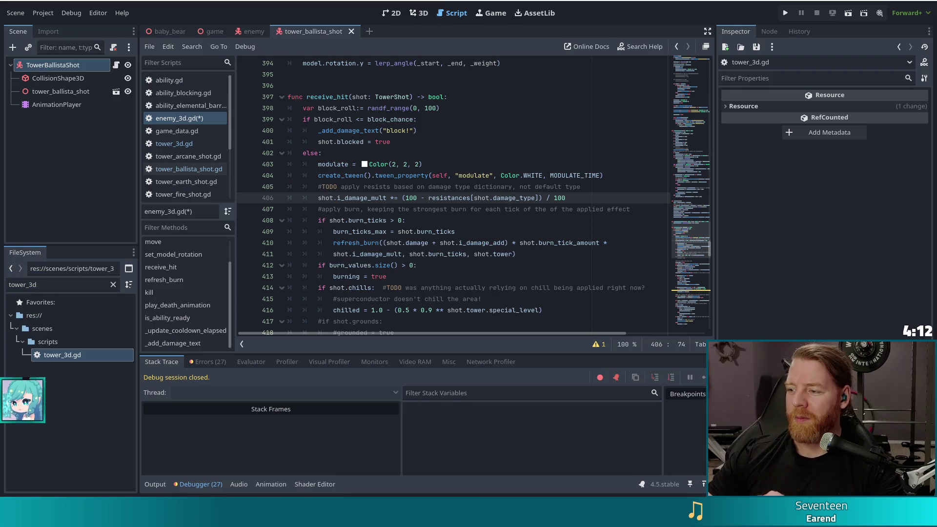
{"action": "left_click", "coordinate": [561, 220]}
{"action": "left_click", "coordinate": [590, 198]}
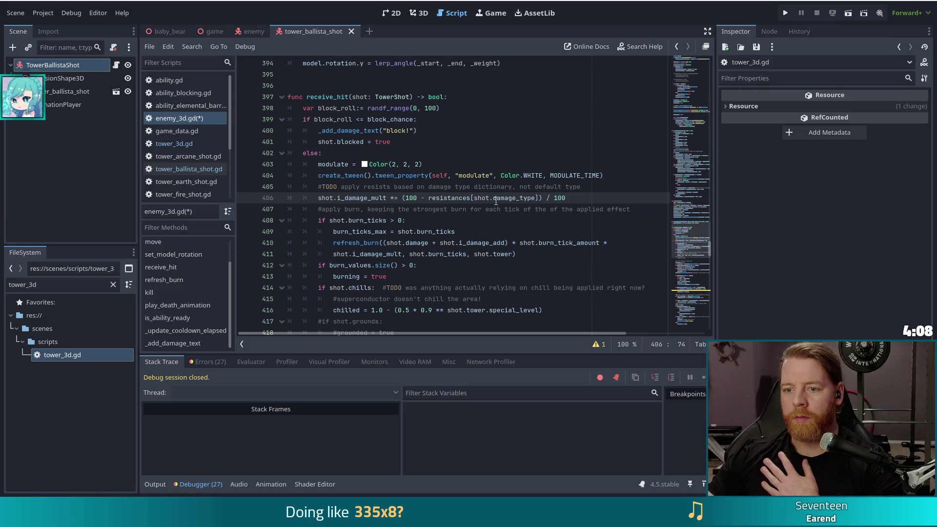
{"action": "mouse_move", "coordinate": [496, 200]}
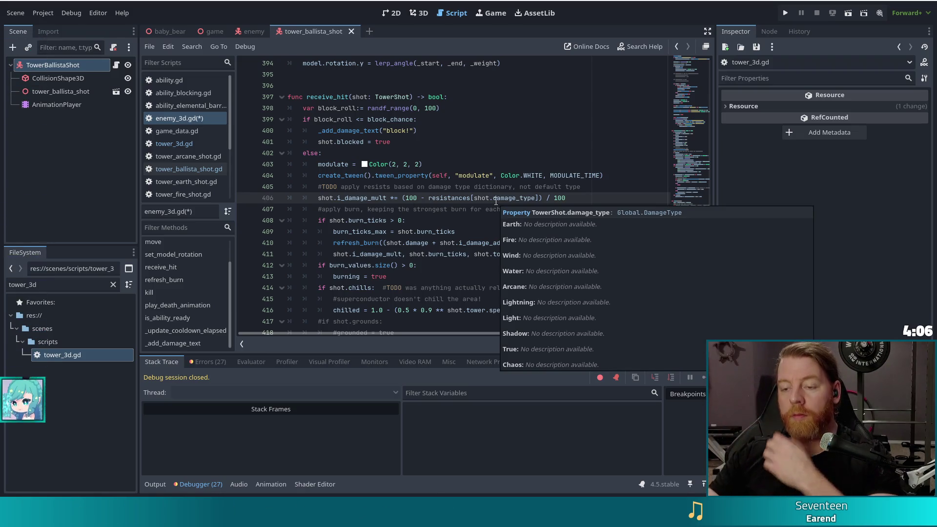
{"action": "left_click", "coordinate": [521, 198]}
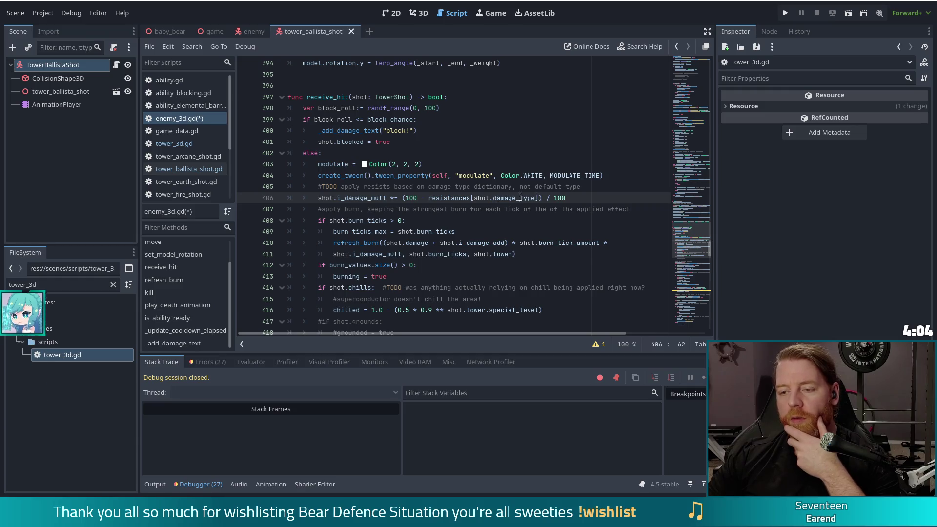
{"action": "left_click", "coordinate": [586, 187]}
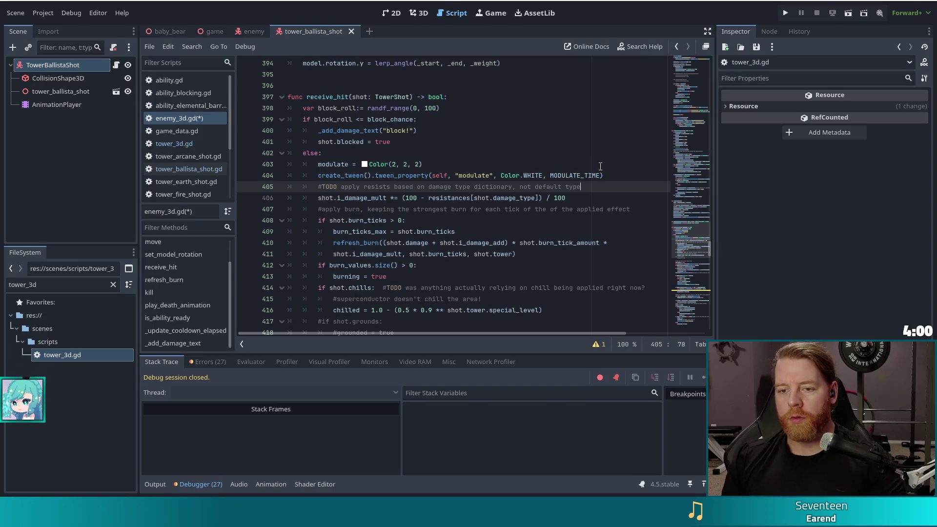
Declare 'var res_mult := 0.0' on a new line below the TODO comment
{"action": "key", "text": "Return"}
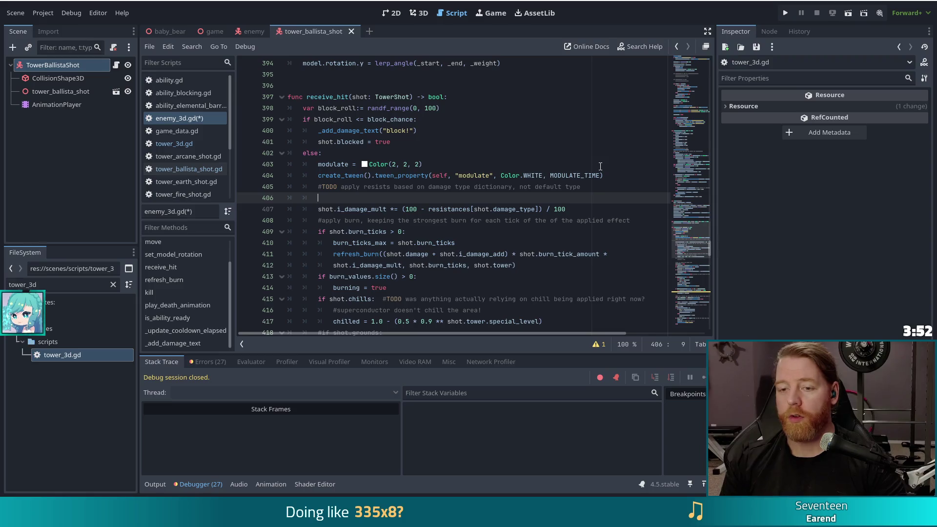
{"action": "type", "text": "var res_mult"}
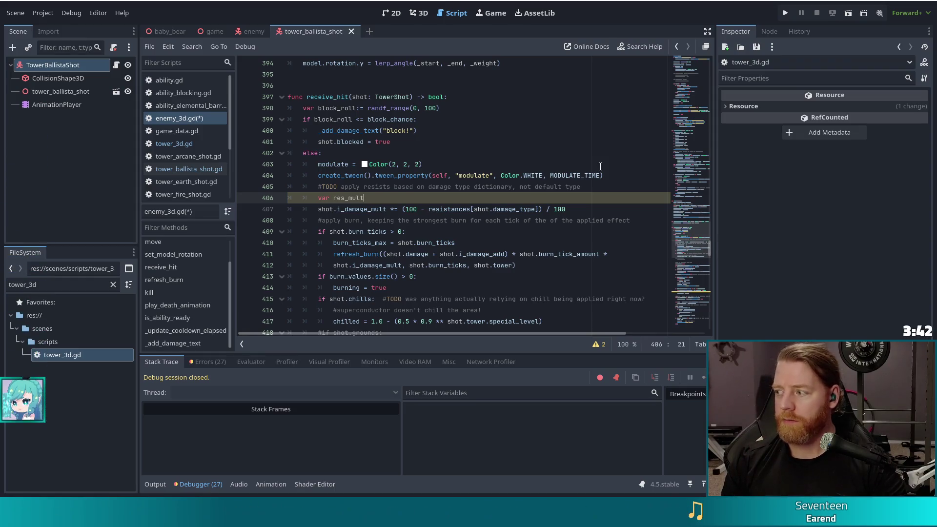
{"action": "type", "text": ": "}
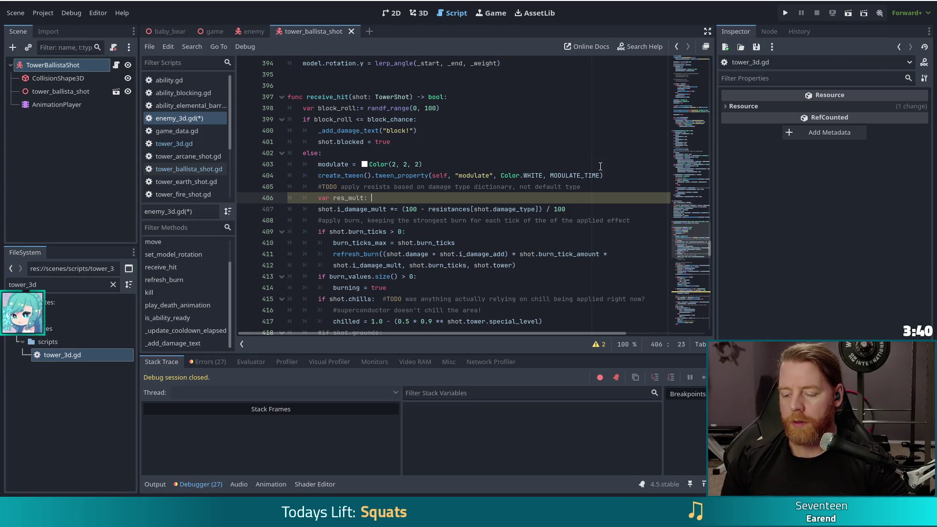
{"action": "type", "text": "= 0.0"}
{"action": "key", "text": "Return"}
Start a for loop over shot.damage_types, then erase the unfinished get_va call
{"action": "type", "text": "for"}
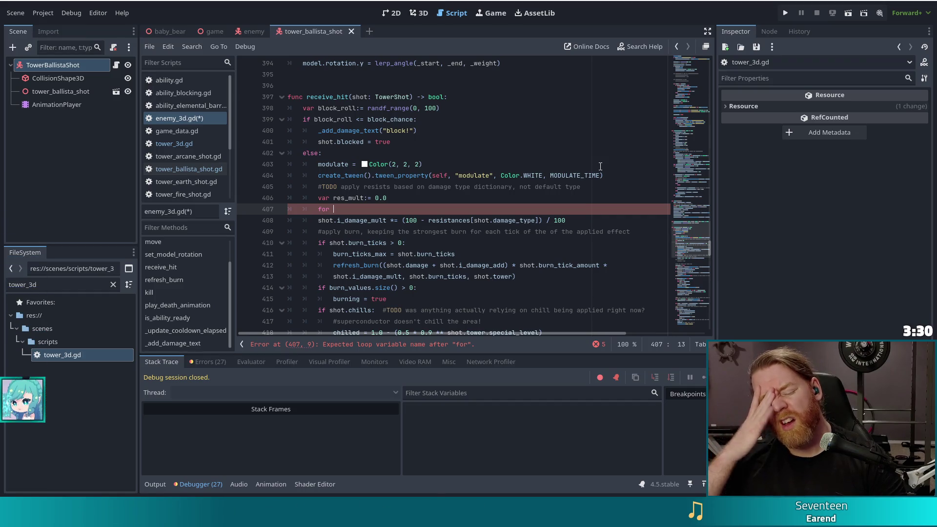
{"action": "type", "text": "mag"}
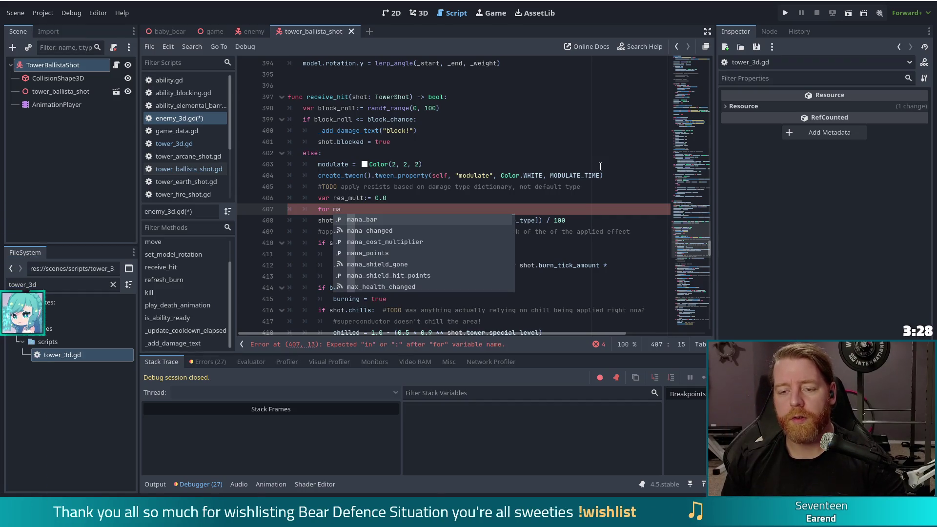
{"action": "key", "text": "BackSpace"}
{"action": "key", "text": "BackSpace"}
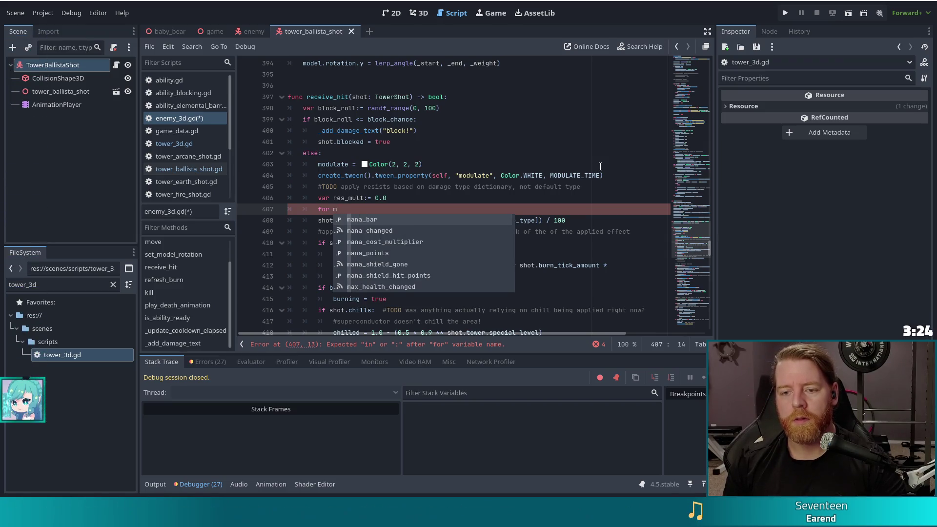
{"action": "type", "text": "in "}
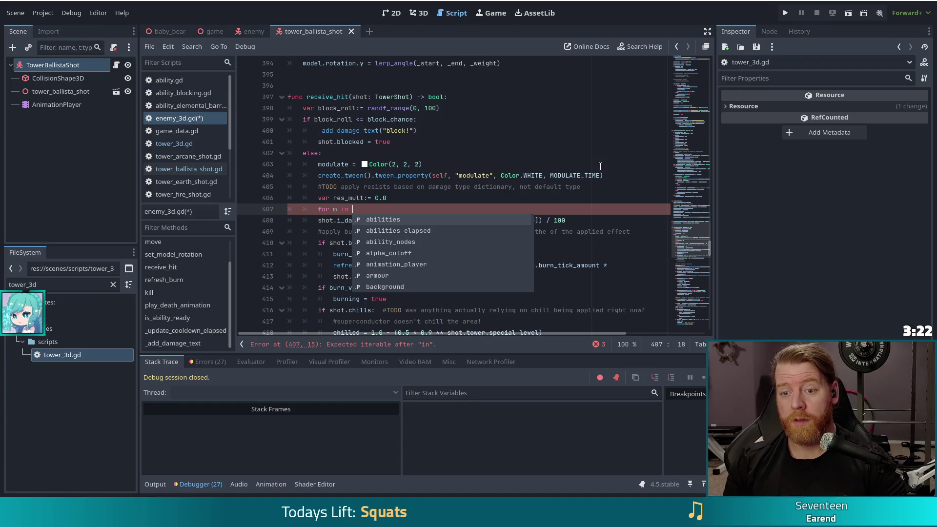
{"action": "type", "text": "shot.da"}
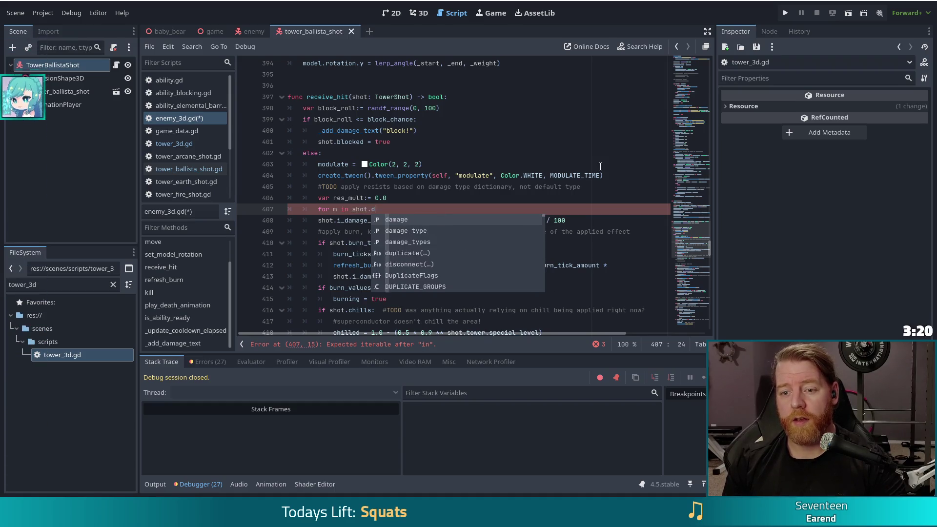
{"action": "key", "text": "Down"}
{"action": "key", "text": "Return"}
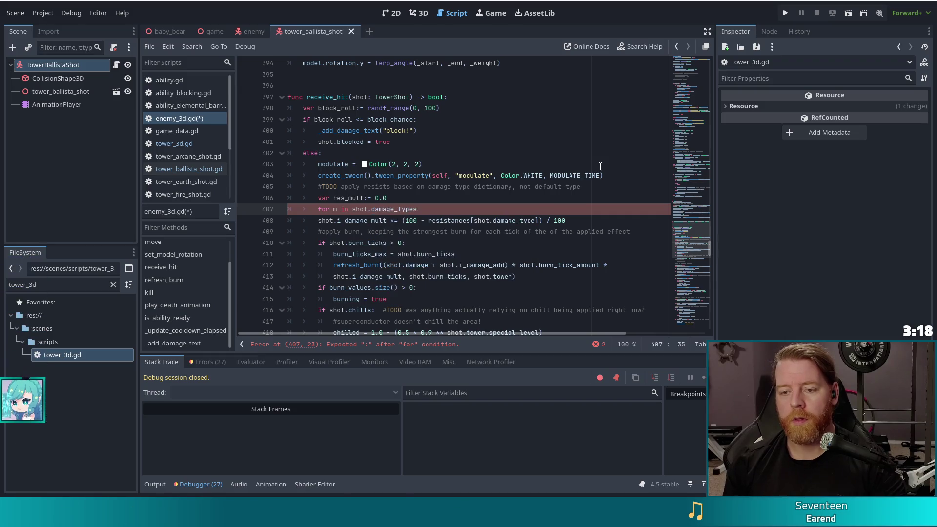
{"action": "type", "text": "get_"}
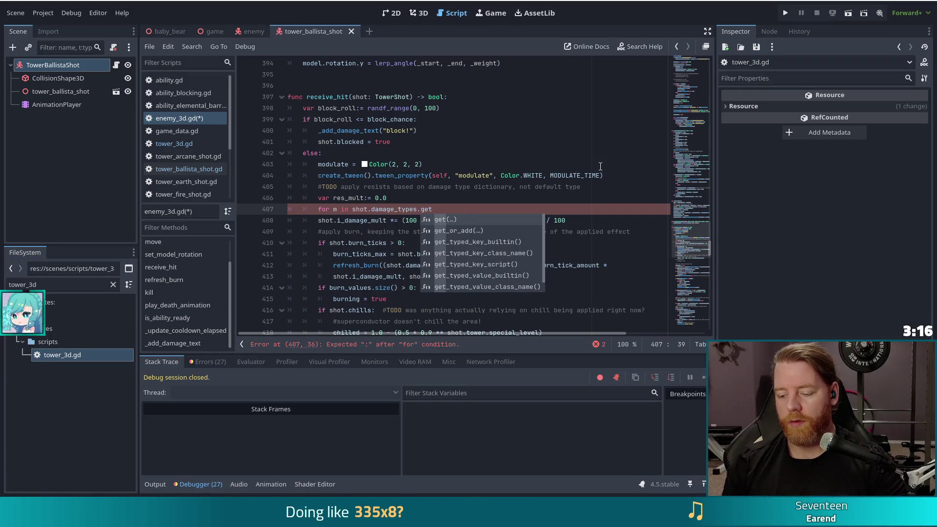
{"action": "type", "text": "va"}
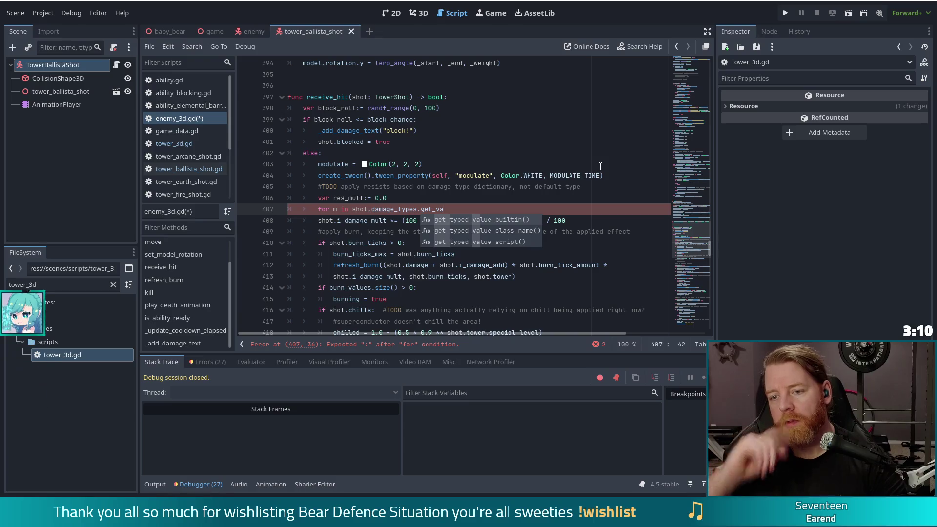
{"action": "key", "text": "BackSpace"}
{"action": "key", "text": "BackSpace"}
{"action": "key", "text": "BackSpace"}
{"action": "key", "text": "BackSpace"}
{"action": "key", "text": "BackSpace"}
{"action": "key", "text": "BackSpace"}
Rewrite the loop header as 'for d in shot.damage_types.keys()'
{"action": "type", "text": "d in "}
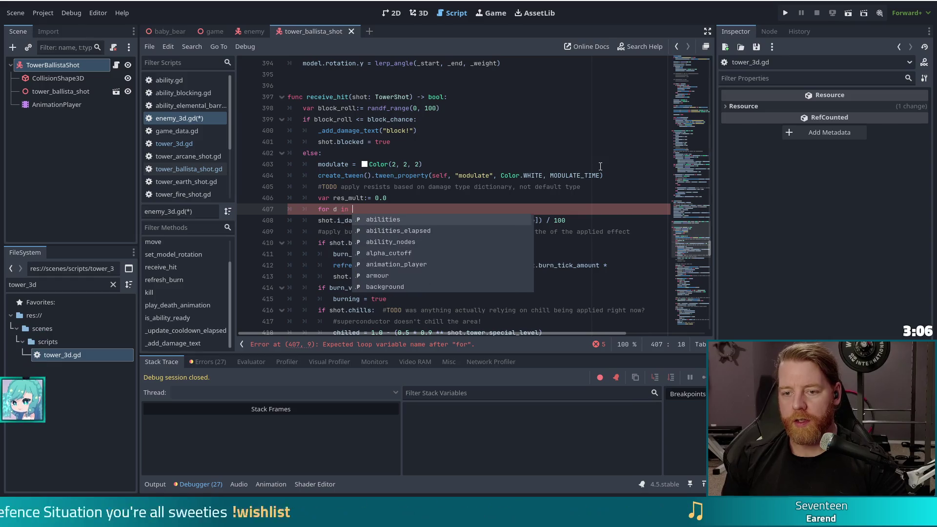
{"action": "type", "text": "shot.dama"}
{"action": "key", "text": "Down"}
{"action": "key", "text": "Return"}
{"action": "type", "text": ".get"}
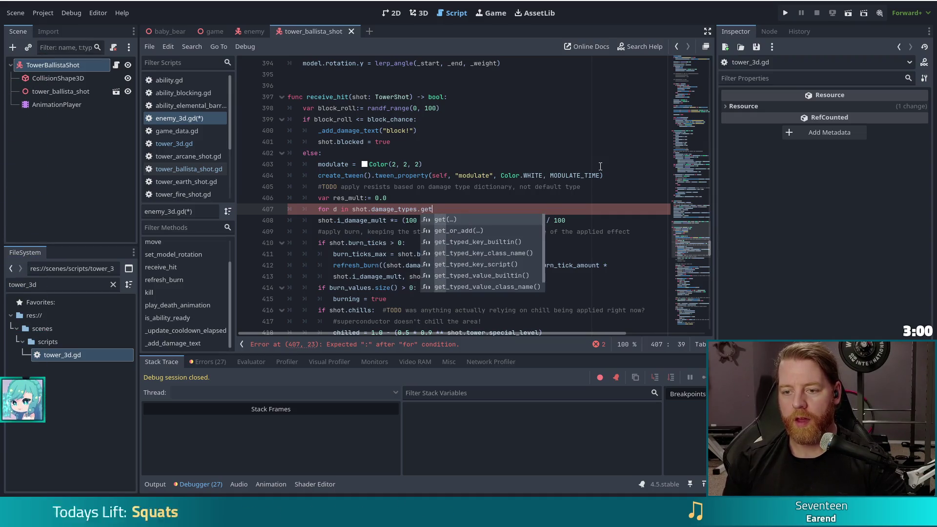
{"action": "key", "text": "BackSpace"}
{"action": "key", "text": "BackSpace"}
{"action": "key", "text": "BackSpace"}
{"action": "type", "text": "key"}
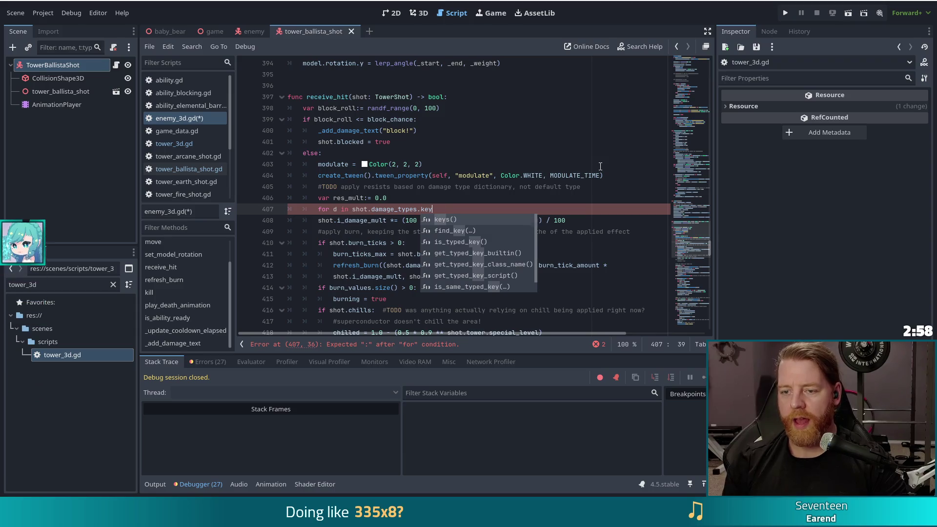
{"action": "key", "text": "Return"}
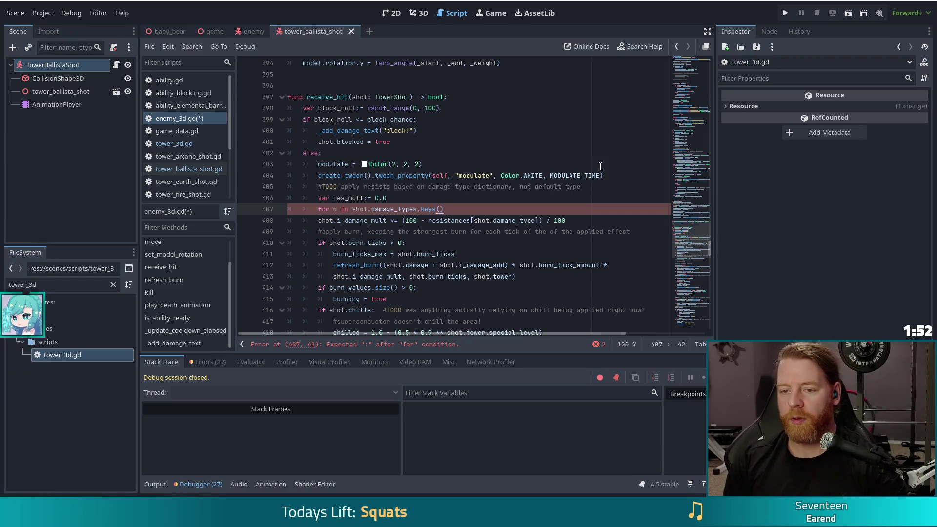
Open the for loop body with a new line starting 'res_mult +='
{"action": "type", "text": ":"}
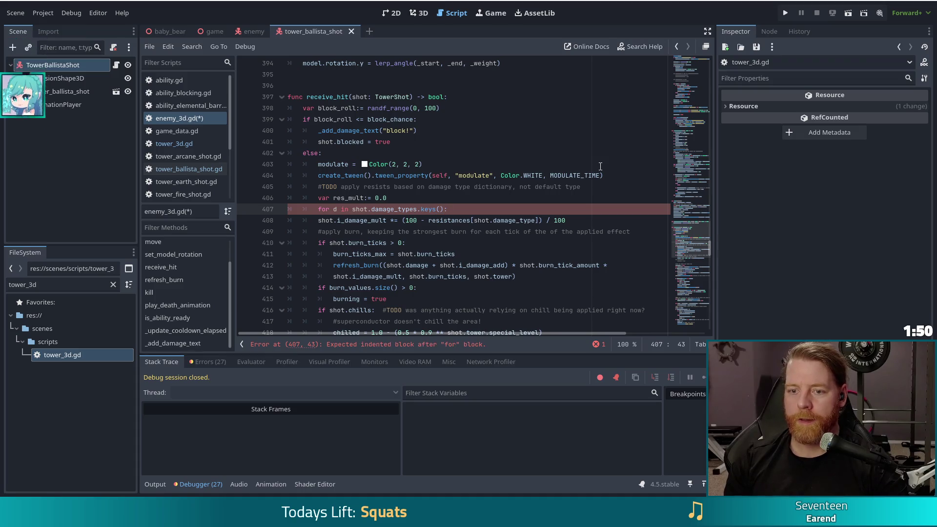
{"action": "key", "text": "Return"}
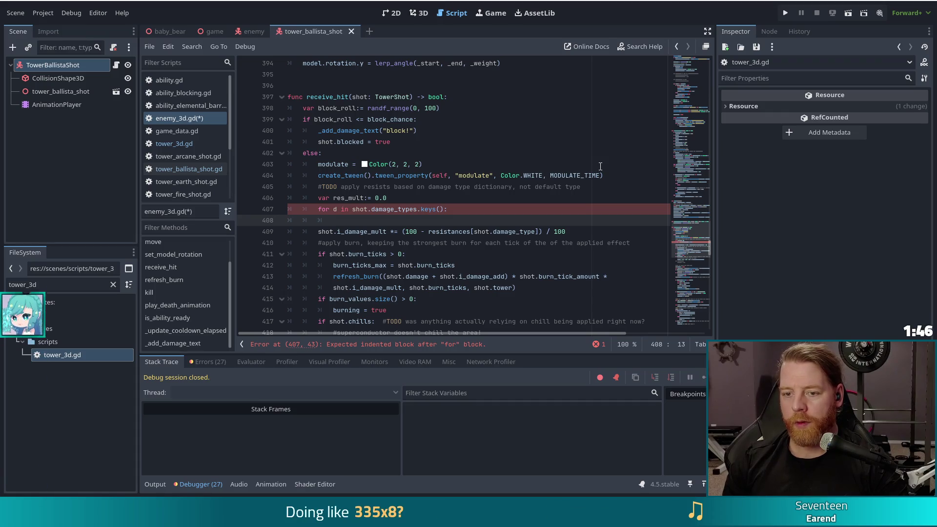
{"action": "type", "text": "res_n"}
{"action": "key", "text": "BackSpace"}
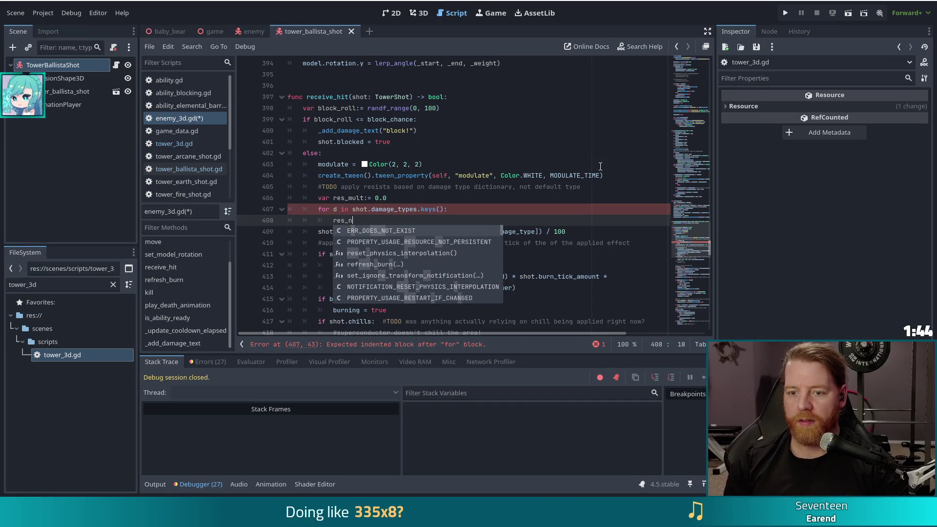
{"action": "type", "text": "m"}
{"action": "key", "text": "Return"}
{"action": "type", "text": "+="}
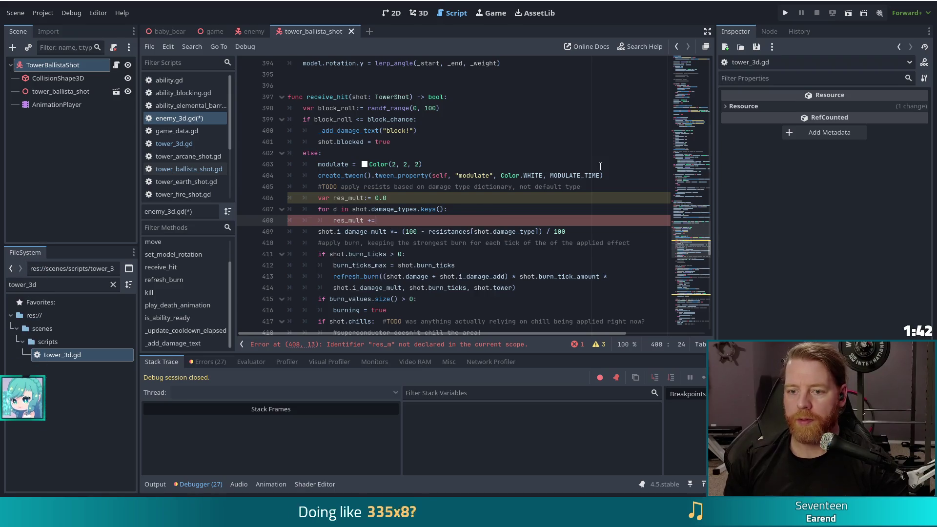
{"action": "left_click", "coordinate": [475, 186]}
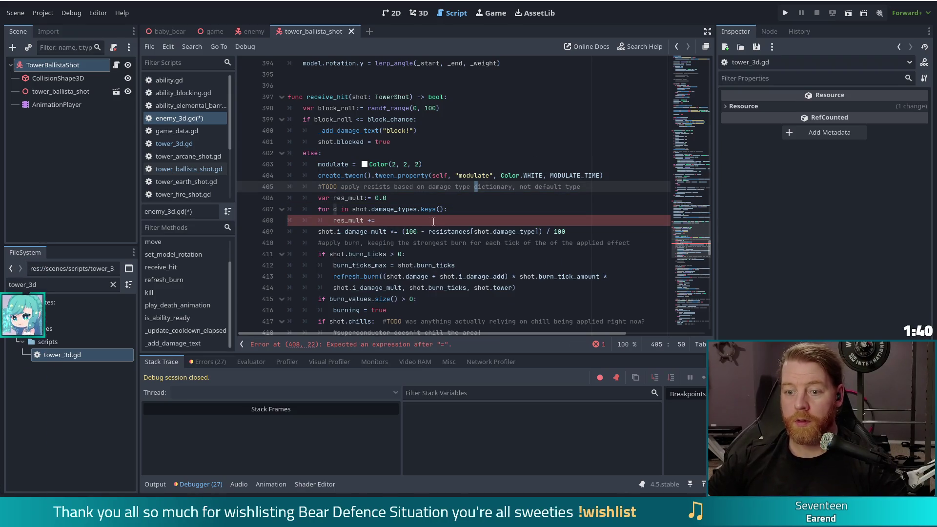
Paste the resistance expression from line 409 after 'res_mult +=' and change its index to d
{"action": "left_click_drag", "start_coordinate": [402, 234], "coordinate": [583, 230]}
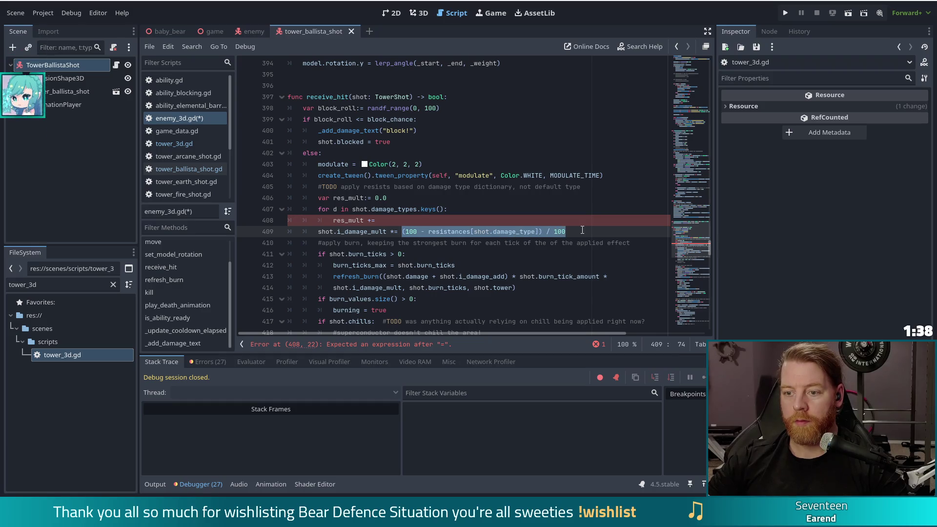
{"action": "key", "text": "ctrl+c"}
{"action": "left_click", "coordinate": [398, 220]}
{"action": "key", "text": "ctrl+v"}
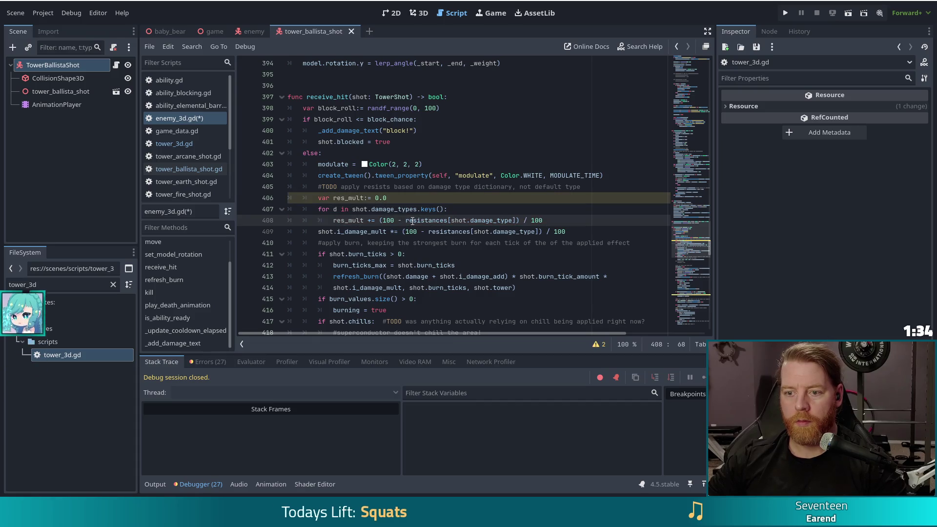
{"action": "double_click", "coordinate": [491, 220]}
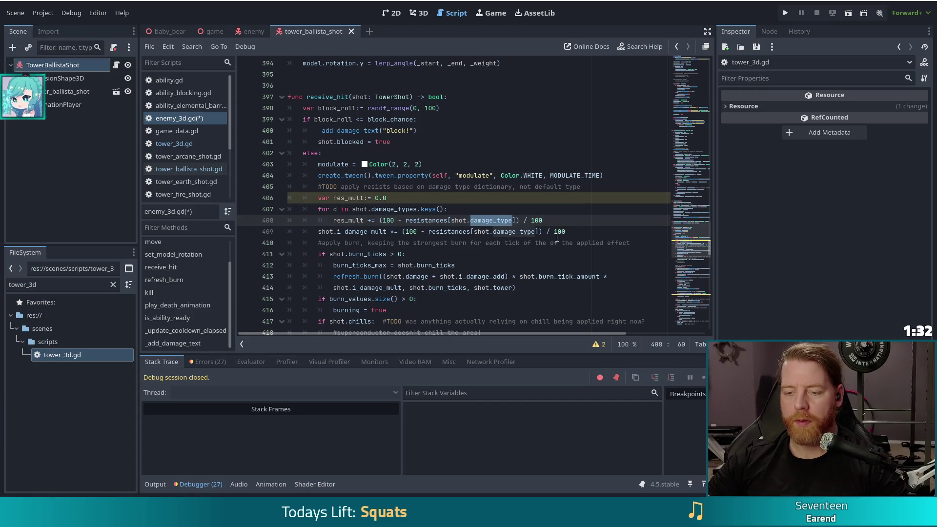
{"action": "key", "text": "BackSpace"}
{"action": "key", "text": "BackSpace"}
{"action": "key", "text": "BackSpace"}
{"action": "type", "text": "s"}
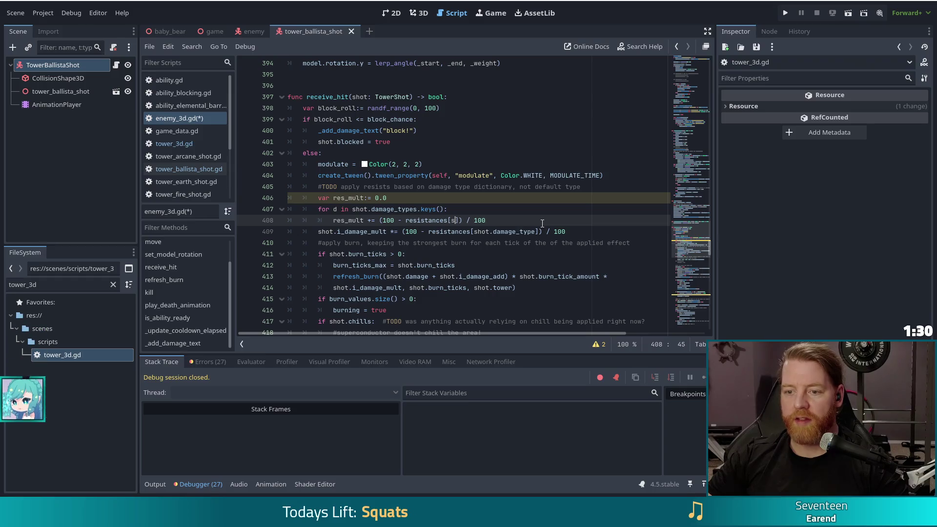
{"action": "key", "text": "BackSpace"}
{"action": "type", "text": "d"}
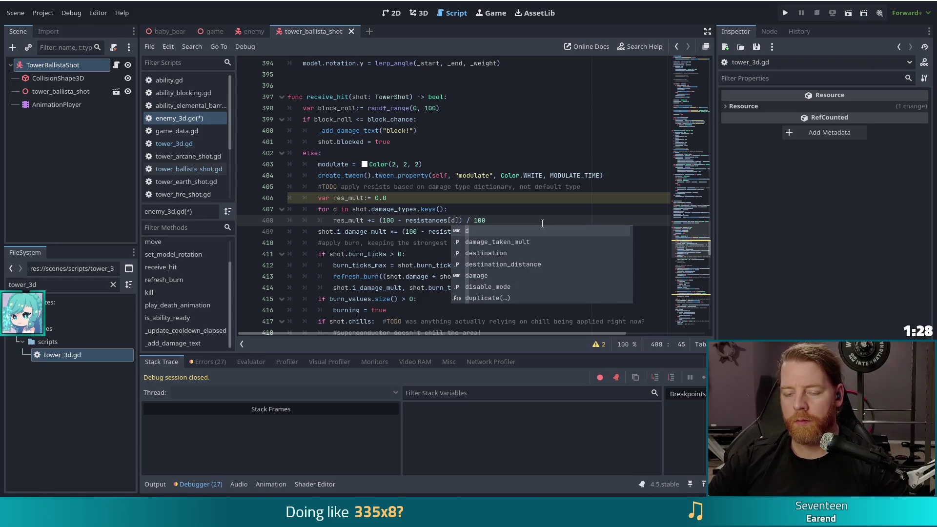
{"action": "left_click", "coordinate": [440, 209]}
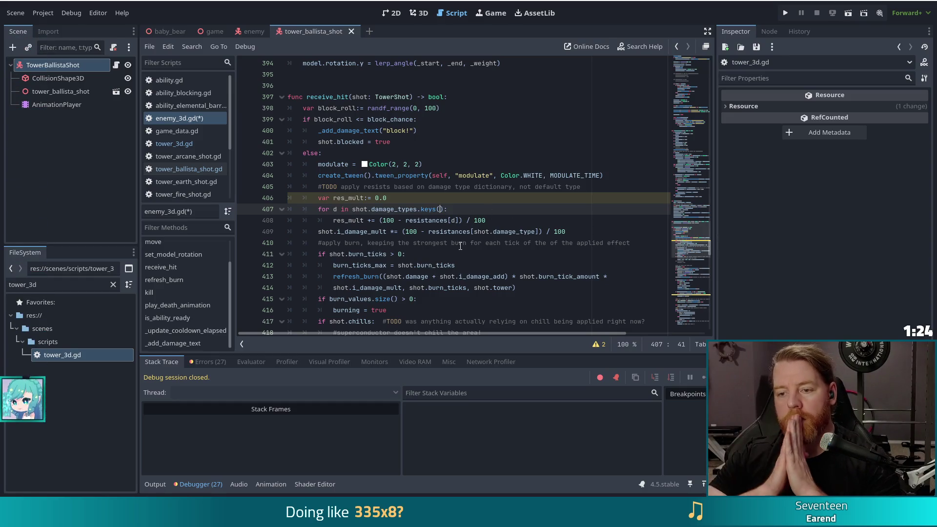
{"action": "left_click", "coordinate": [537, 216]}
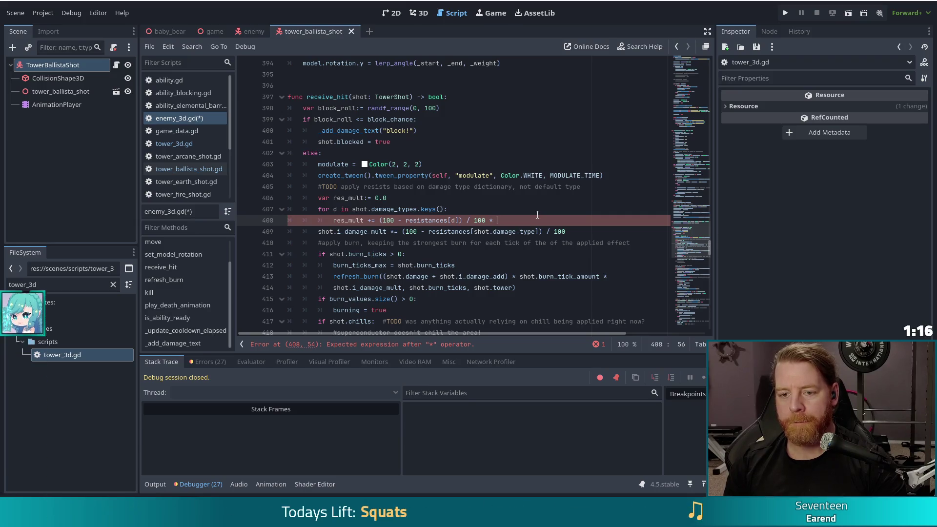
Append '* shot.damage_types[d]' to the res_mult line in the loop body
{"action": "type", "text": "hot.dama"}
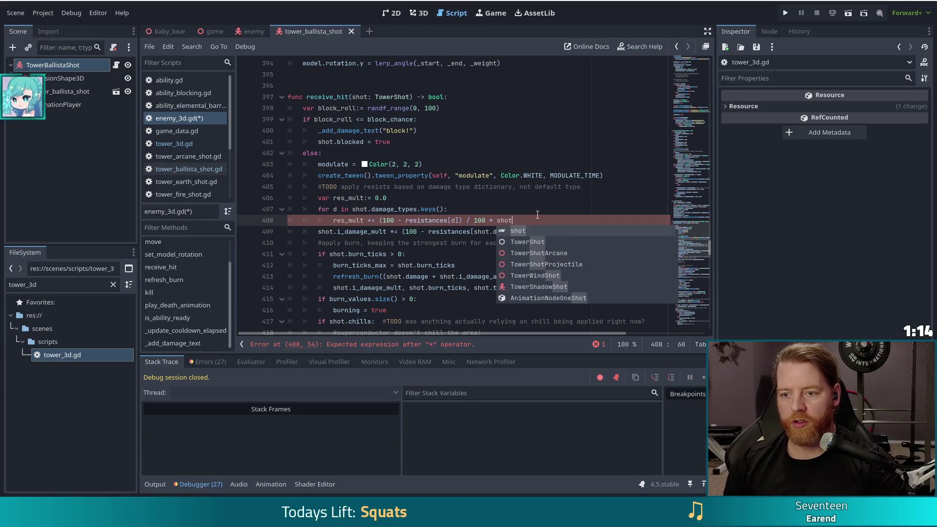
{"action": "key", "text": "Down"}
{"action": "key", "text": "Down"}
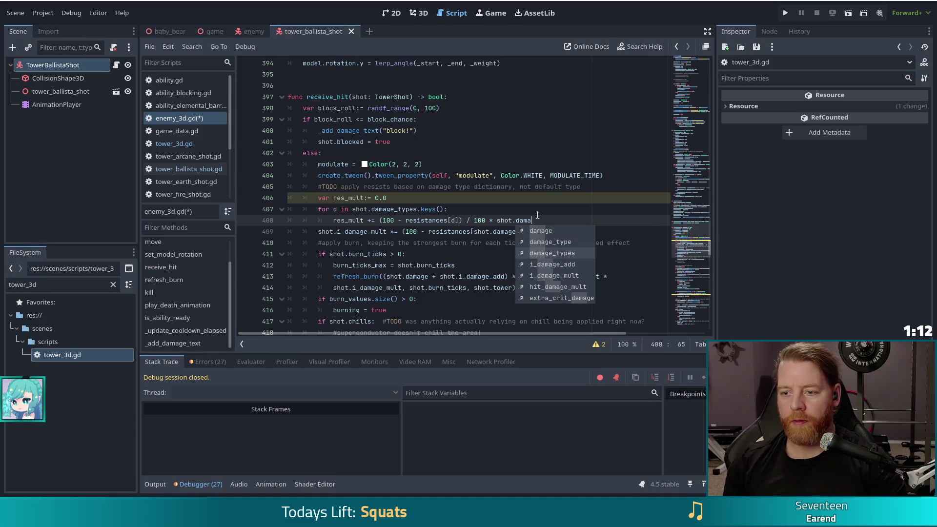
{"action": "key", "text": "Return"}
{"action": "type", "text": "[x]"}
{"action": "key", "text": "BackSpace"}
{"action": "key", "text": "BackSpace"}
{"action": "type", "text": "d]"}
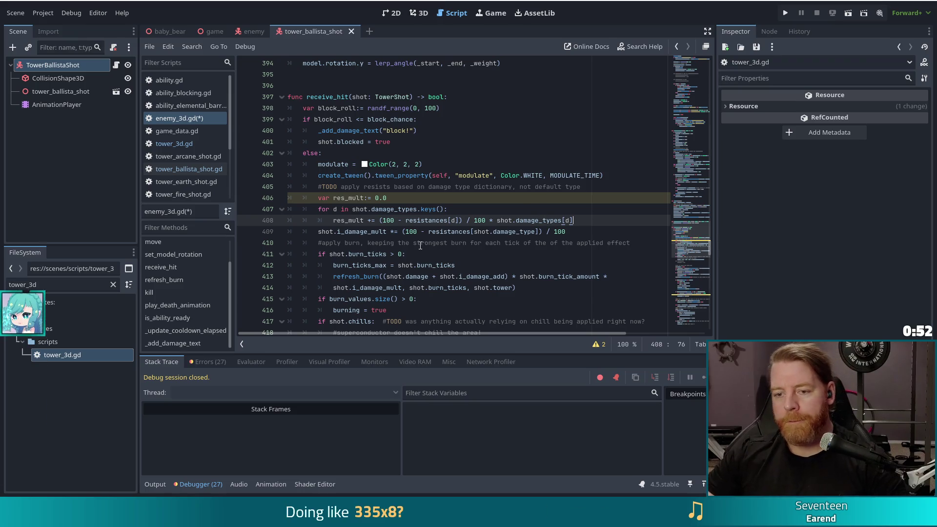
{"action": "left_click_drag", "start_coordinate": [459, 220], "coordinate": [532, 220]}
Replace the old resistance expression after 'shot.i_damage_mult *=' with res_mult and save the script
{"action": "left_click", "coordinate": [552, 220]}
{"action": "left_click", "coordinate": [582, 218]}
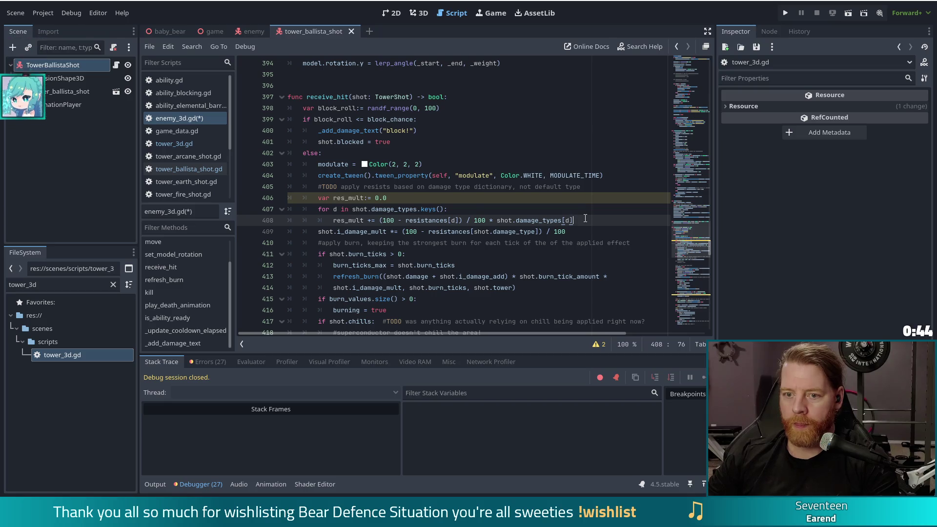
{"action": "left_click", "coordinate": [402, 232]}
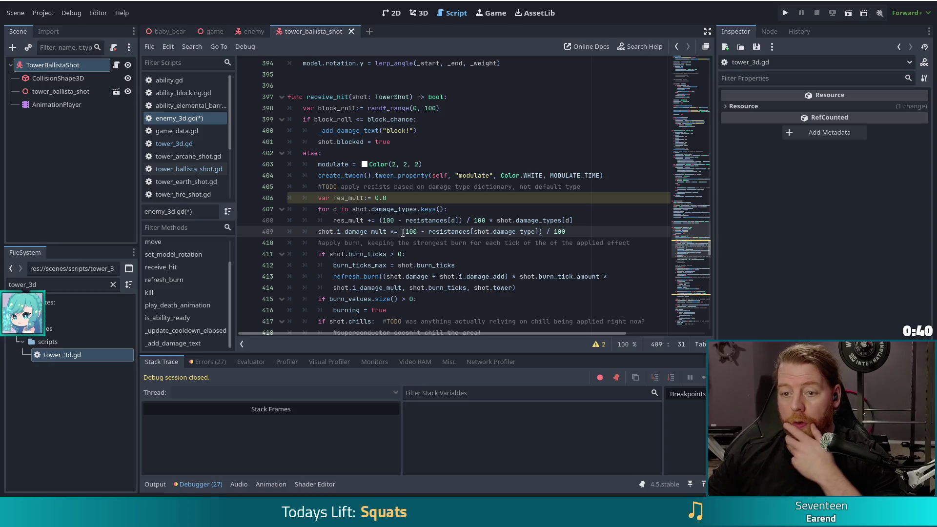
{"action": "left_click", "coordinate": [581, 227], "text": "shift"}
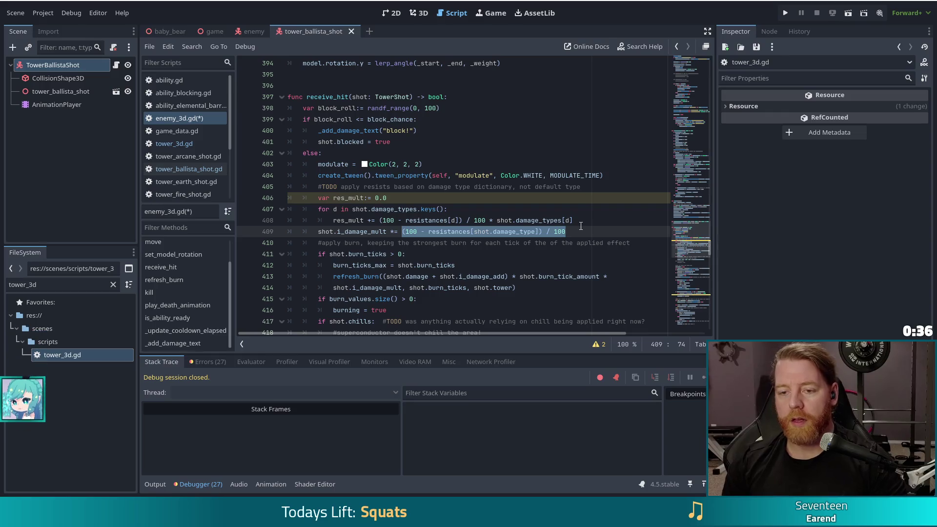
{"action": "type", "text": "res"}
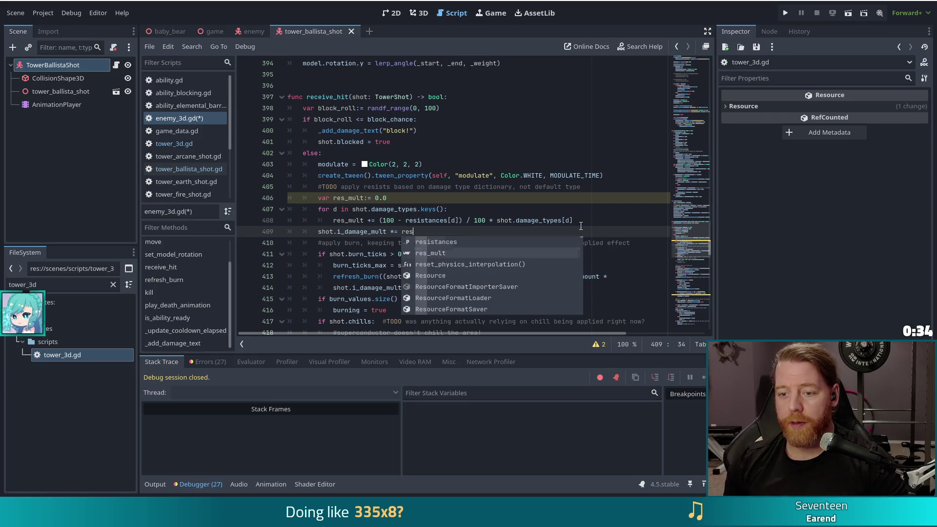
{"action": "key", "text": "Down"}
{"action": "key", "text": "Return"}
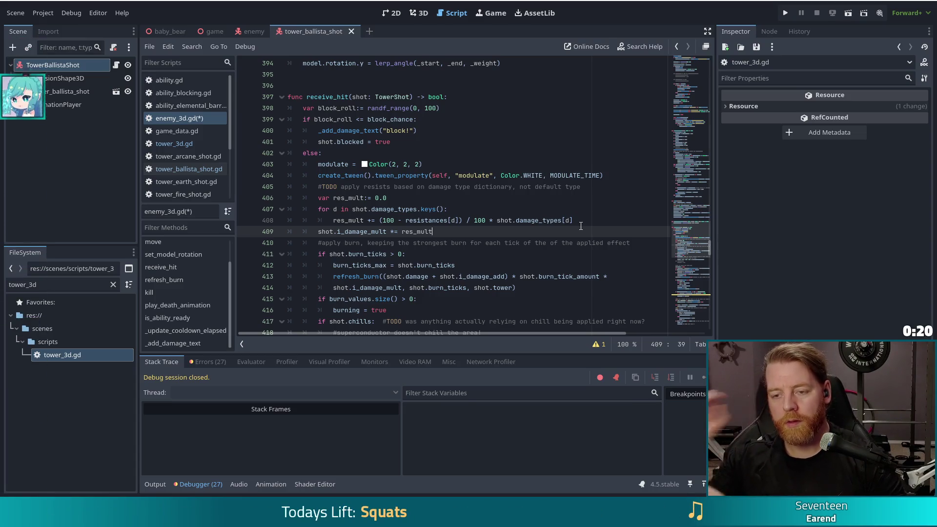
{"action": "left_click", "coordinate": [517, 221]}
{"action": "key", "text": "ctrl+s"}
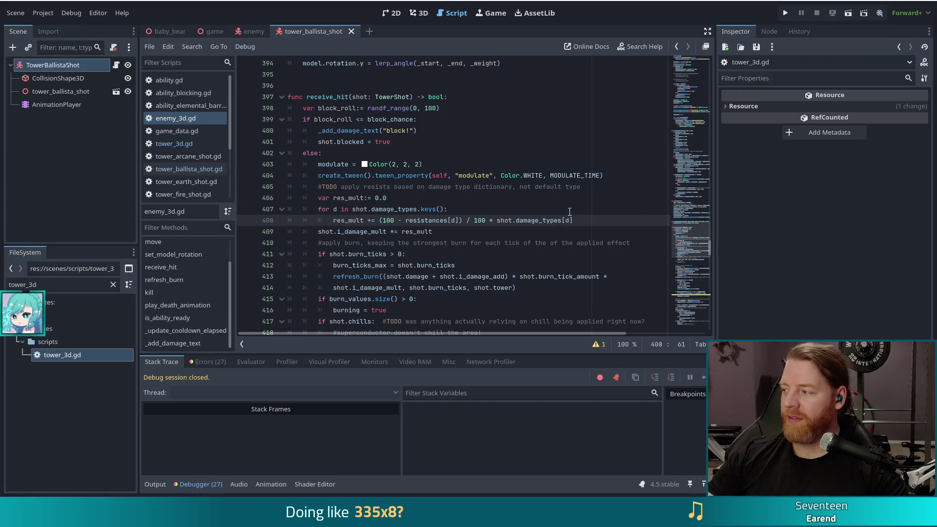
{"action": "mouse_move", "coordinate": [567, 221]}
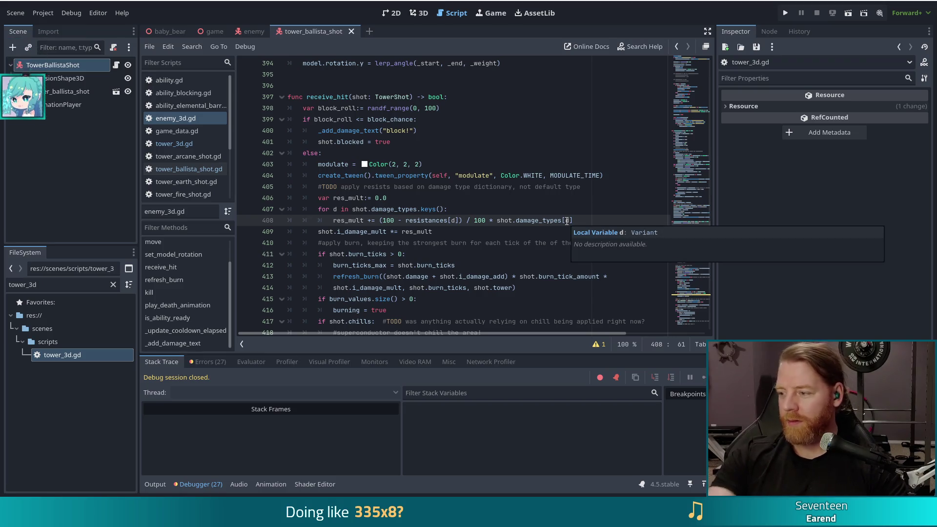